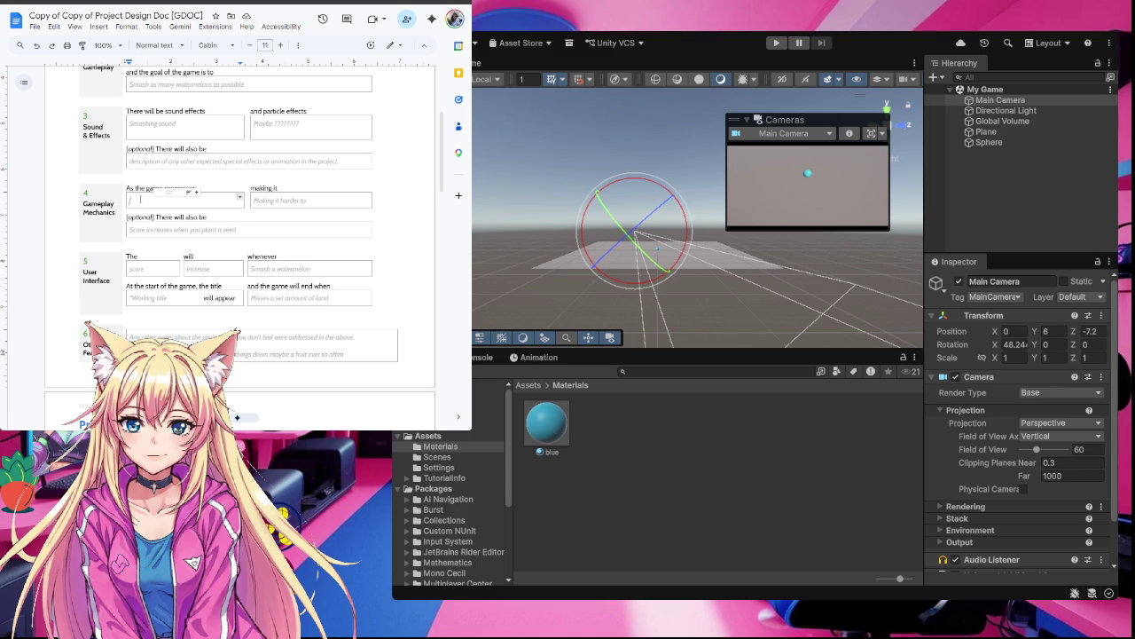
Skim the watermelon-smashing Project Concept in the design doc, then switch to the course page
{"action": "scroll", "coordinate": [173, 226], "scroll_direction": "down", "scroll_amount": 1}
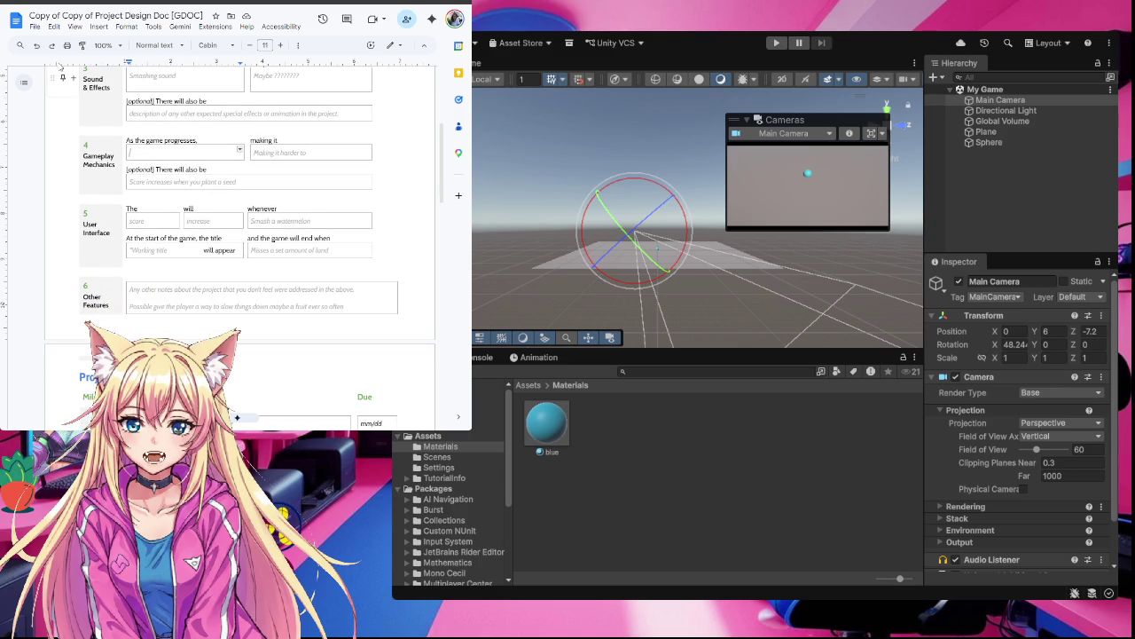
{"action": "scroll", "coordinate": [173, 225], "scroll_direction": "up", "scroll_amount": 4}
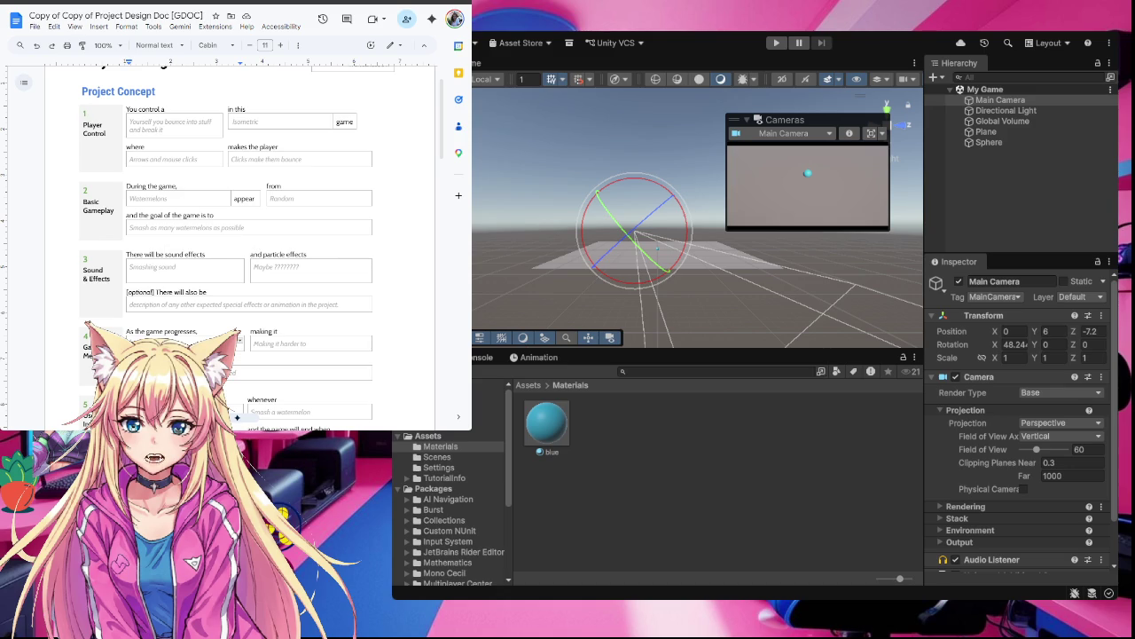
{"action": "key", "text": "alt+Tab"}
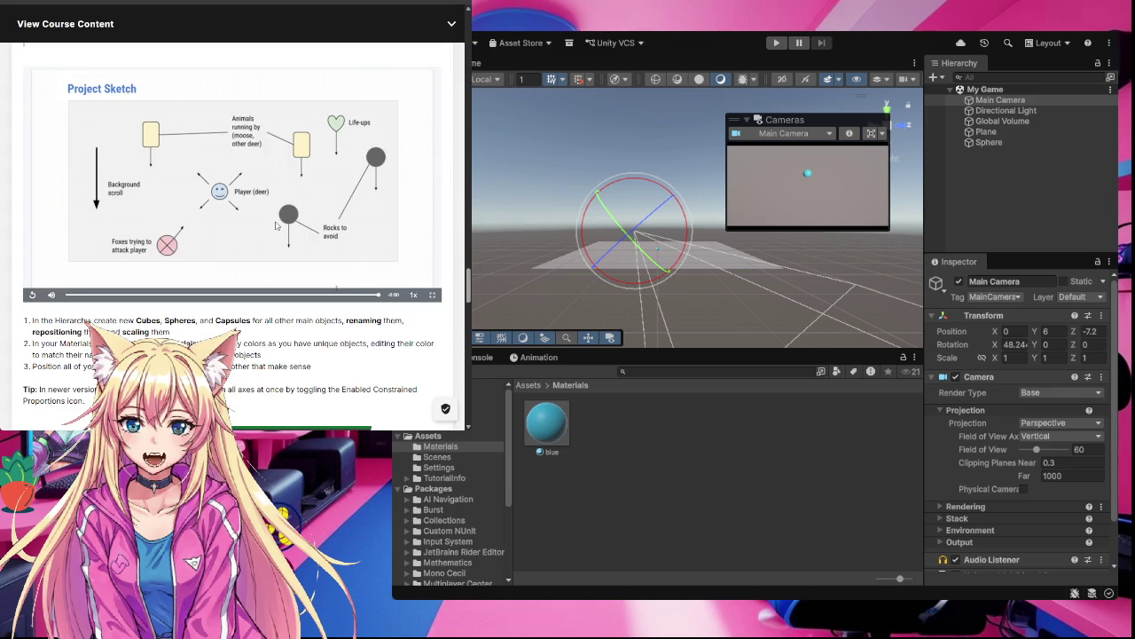
Scroll the course page to step 5's instructions on making primitives for each sketch object
{"action": "scroll", "coordinate": [276, 225], "scroll_direction": "up", "scroll_amount": 1}
{"action": "scroll", "coordinate": [276, 225], "scroll_direction": "up", "scroll_amount": 5}
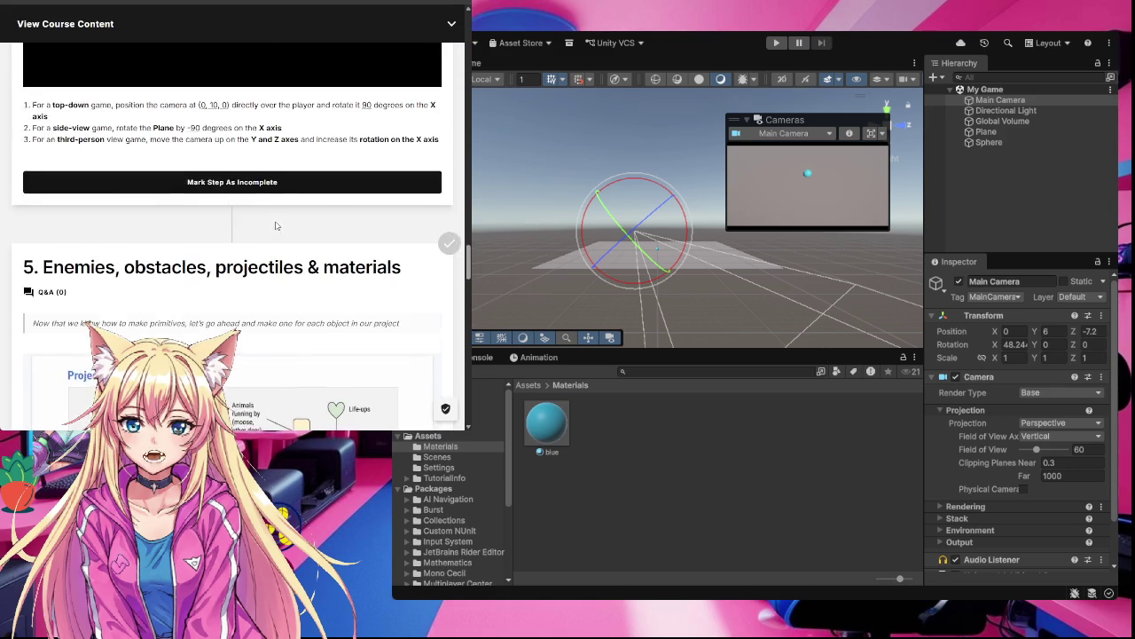
{"action": "scroll", "coordinate": [276, 226], "scroll_direction": "down", "scroll_amount": 5}
{"action": "scroll", "coordinate": [276, 226], "scroll_direction": "down", "scroll_amount": 3}
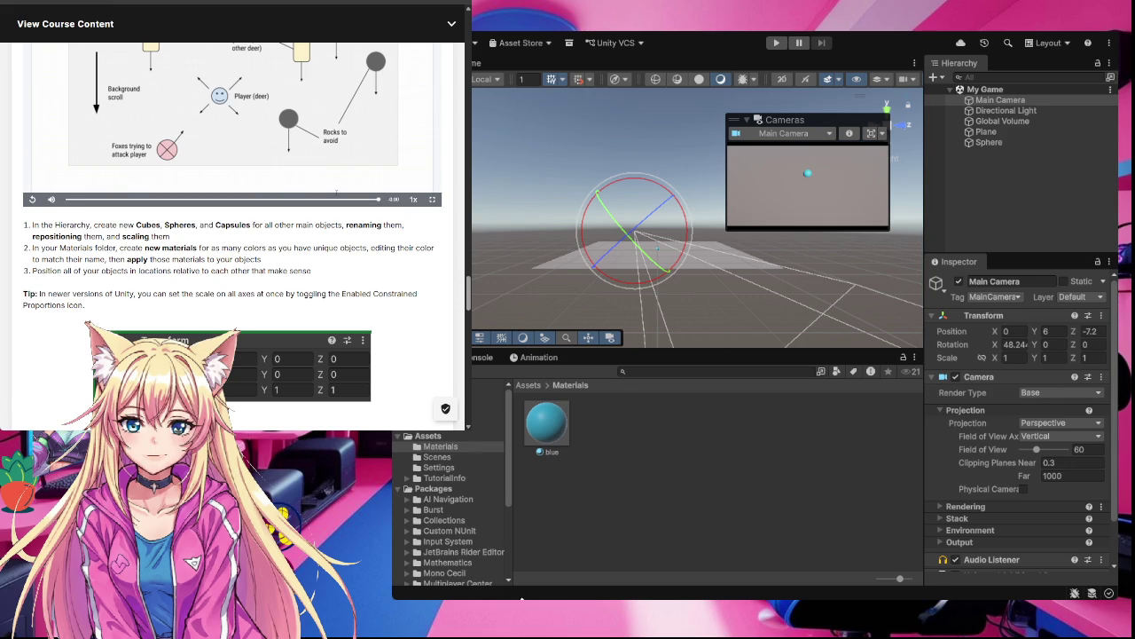
Narrow the browser window so the Unity editor is fully visible beside it
{"action": "left_click_drag", "start_coordinate": [469, 266], "coordinate": [439, 266]}
{"action": "left_click_drag", "start_coordinate": [439, 371], "coordinate": [361, 370]}
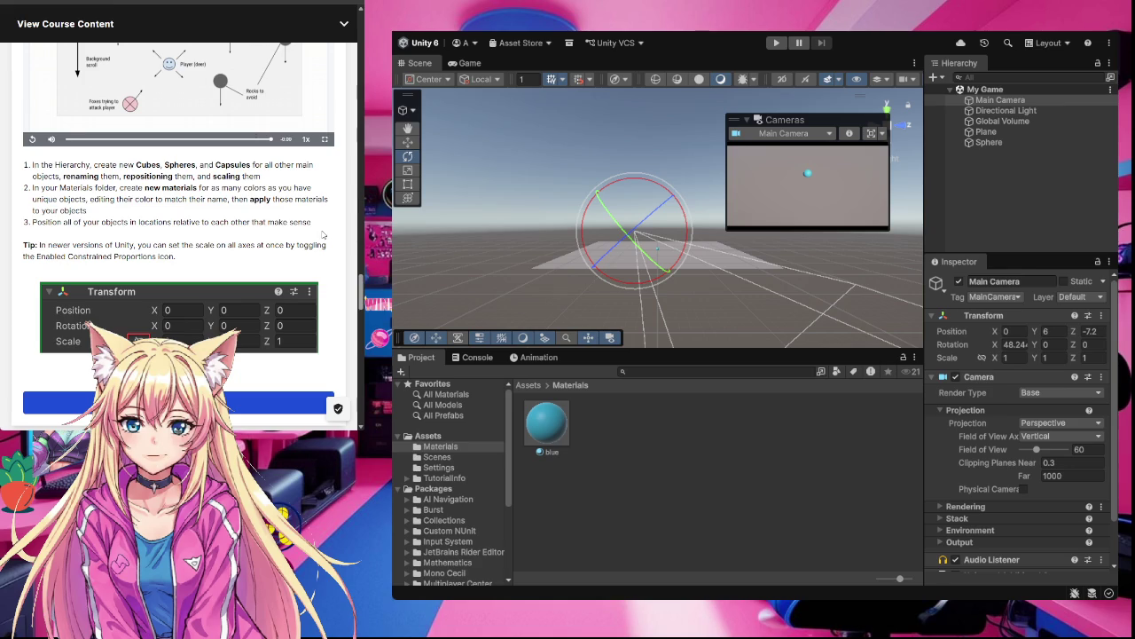
{"action": "scroll", "coordinate": [300, 246], "scroll_direction": "up", "scroll_amount": 1}
{"action": "scroll", "coordinate": [300, 245], "scroll_direction": "up", "scroll_amount": 2}
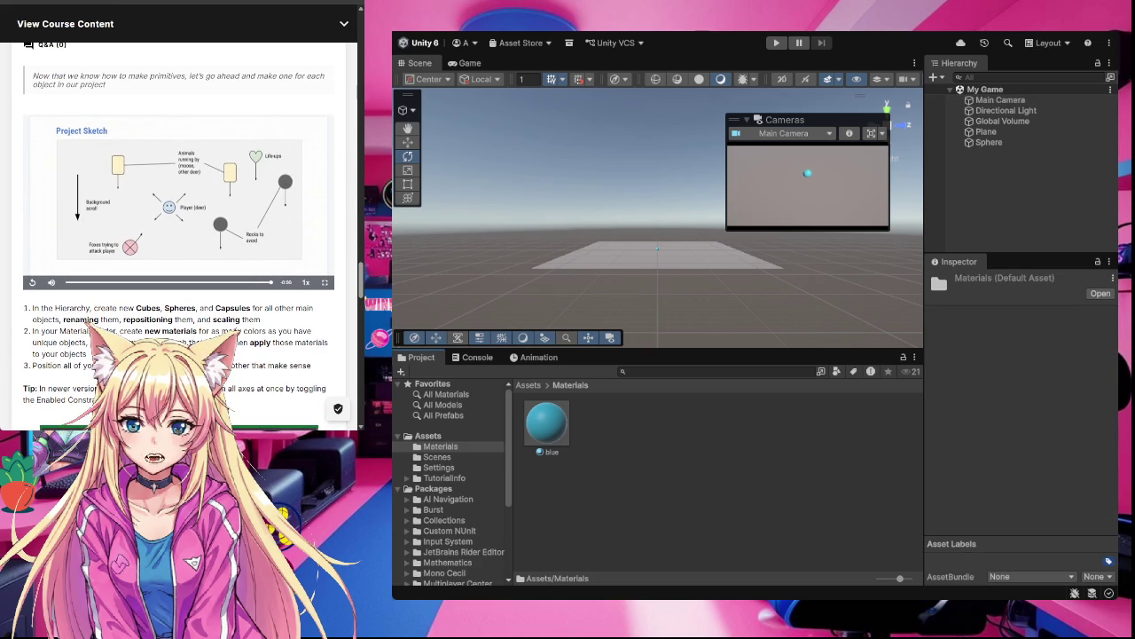
Create a new material named 'green' in the Materials folder
{"action": "left_click", "coordinate": [966, 102]}
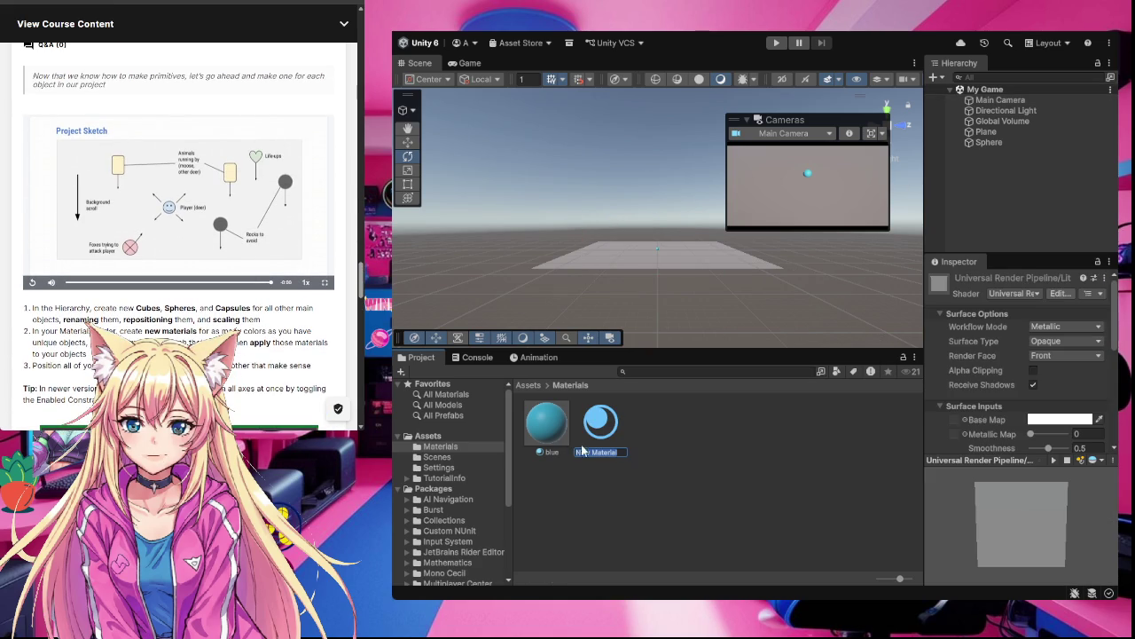
{"action": "type", "text": "gre"}
{"action": "type", "text": "en"}
{"action": "key", "text": "Return"}
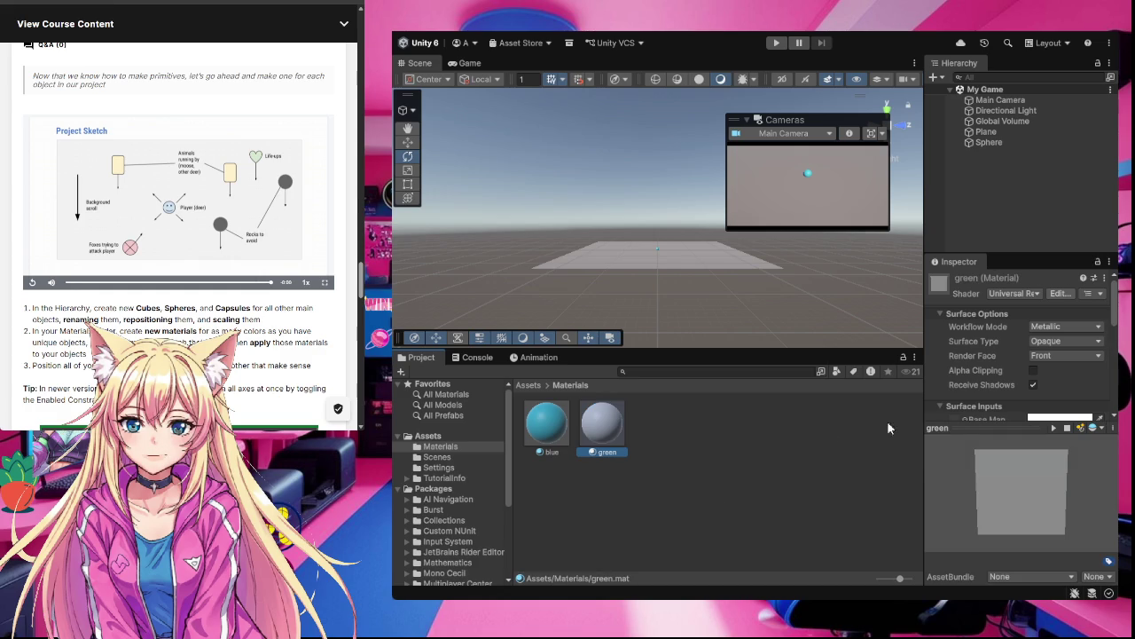
Give the green material a green Base Map colour and expand its advanced options
{"action": "left_click", "coordinate": [1045, 419]}
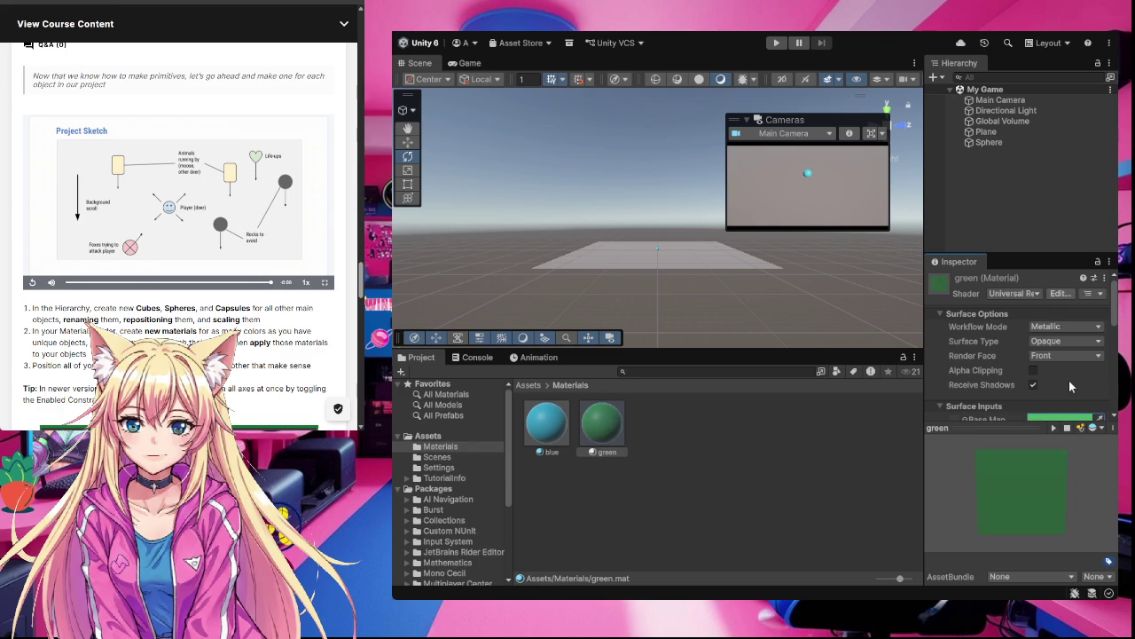
{"action": "scroll", "coordinate": [1068, 379], "scroll_direction": "down", "scroll_amount": 2}
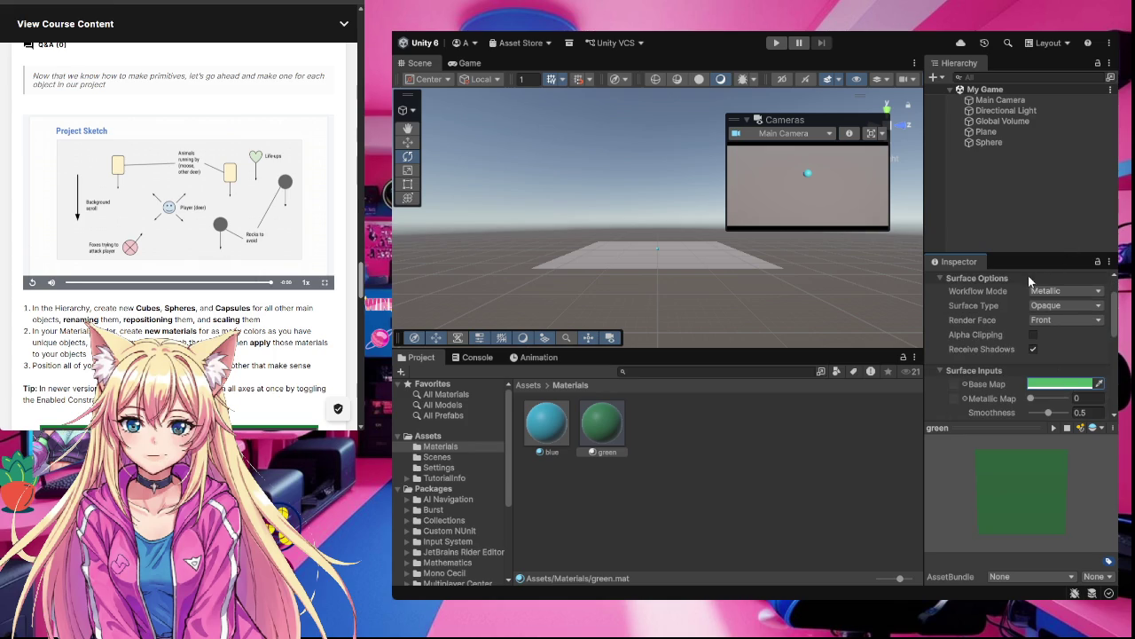
{"action": "left_click_drag", "start_coordinate": [1025, 256], "coordinate": [1027, 184]}
{"action": "scroll", "coordinate": [1056, 363], "scroll_direction": "down", "scroll_amount": 2}
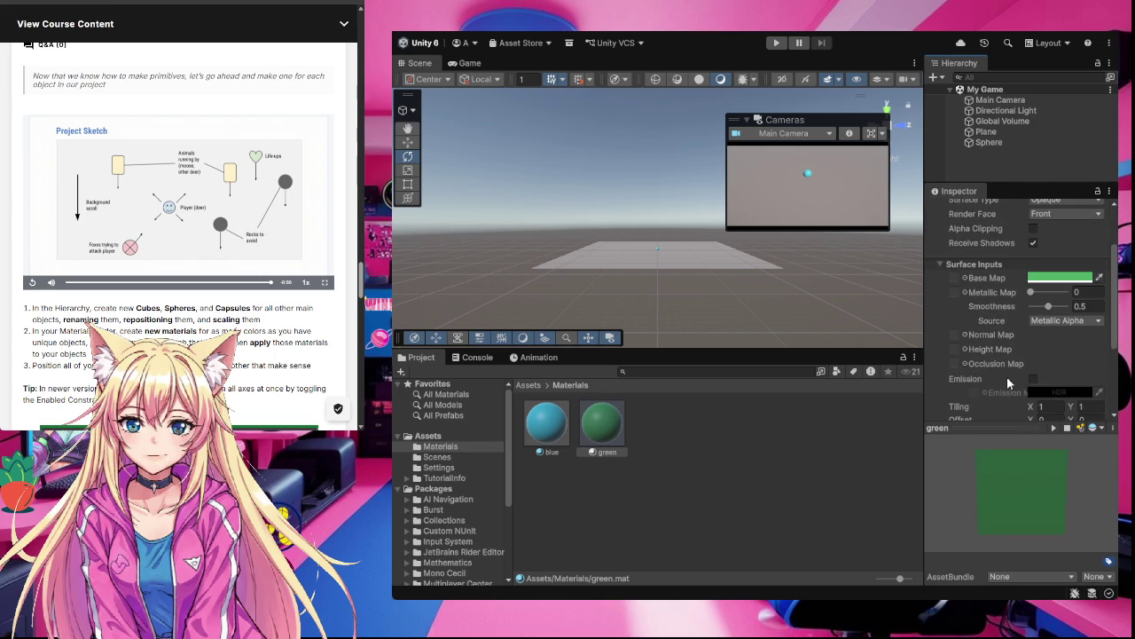
{"action": "scroll", "coordinate": [1008, 382], "scroll_direction": "down", "scroll_amount": 2}
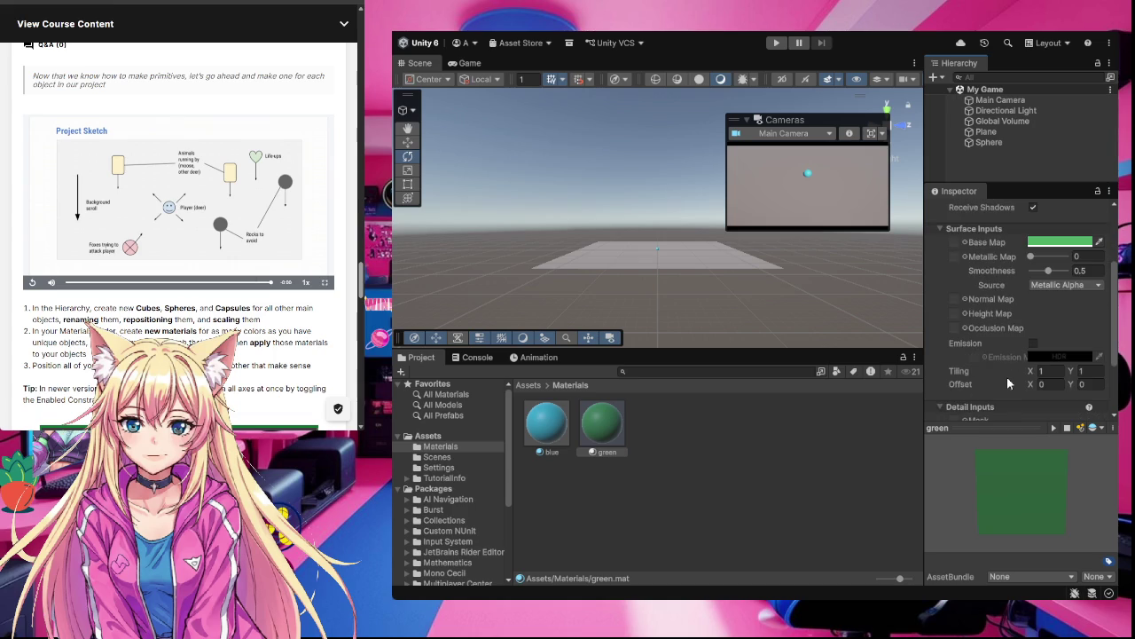
{"action": "scroll", "coordinate": [1007, 376], "scroll_direction": "down", "scroll_amount": 5}
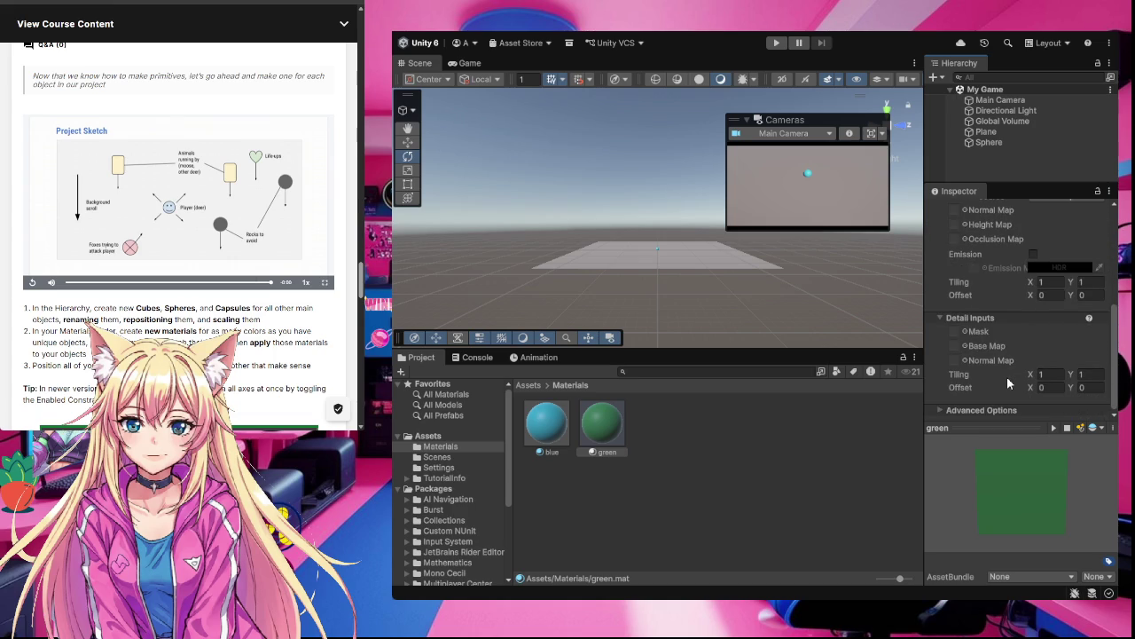
{"action": "left_click", "coordinate": [943, 407]}
{"action": "scroll", "coordinate": [993, 366], "scroll_direction": "down", "scroll_amount": 4}
{"action": "scroll", "coordinate": [1014, 344], "scroll_direction": "down", "scroll_amount": 1}
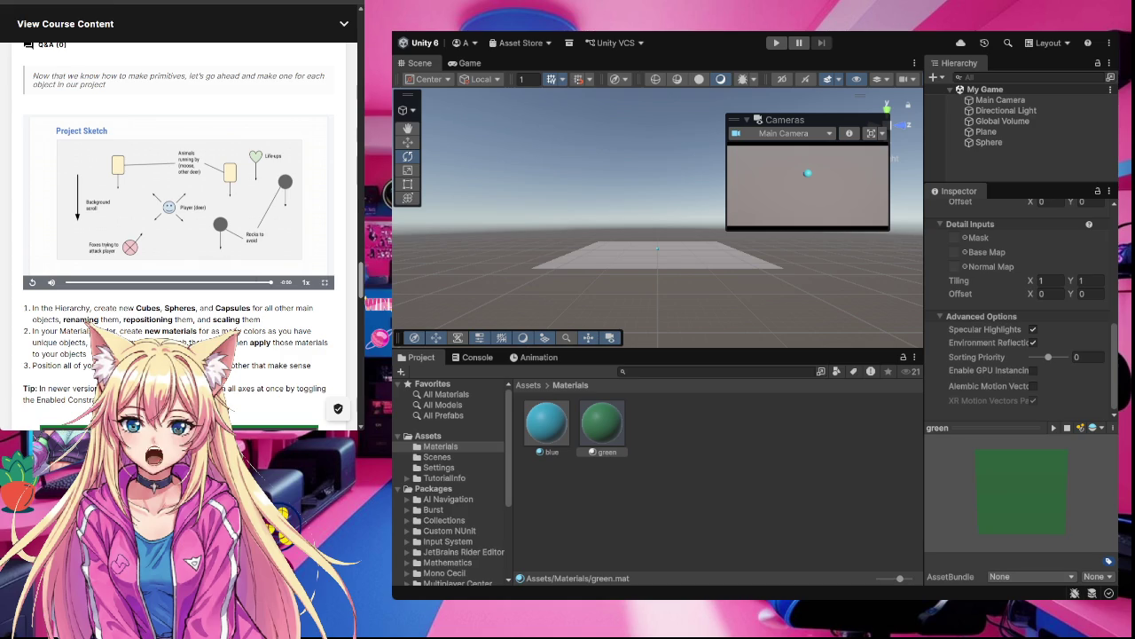
{"action": "left_click", "coordinate": [603, 423]}
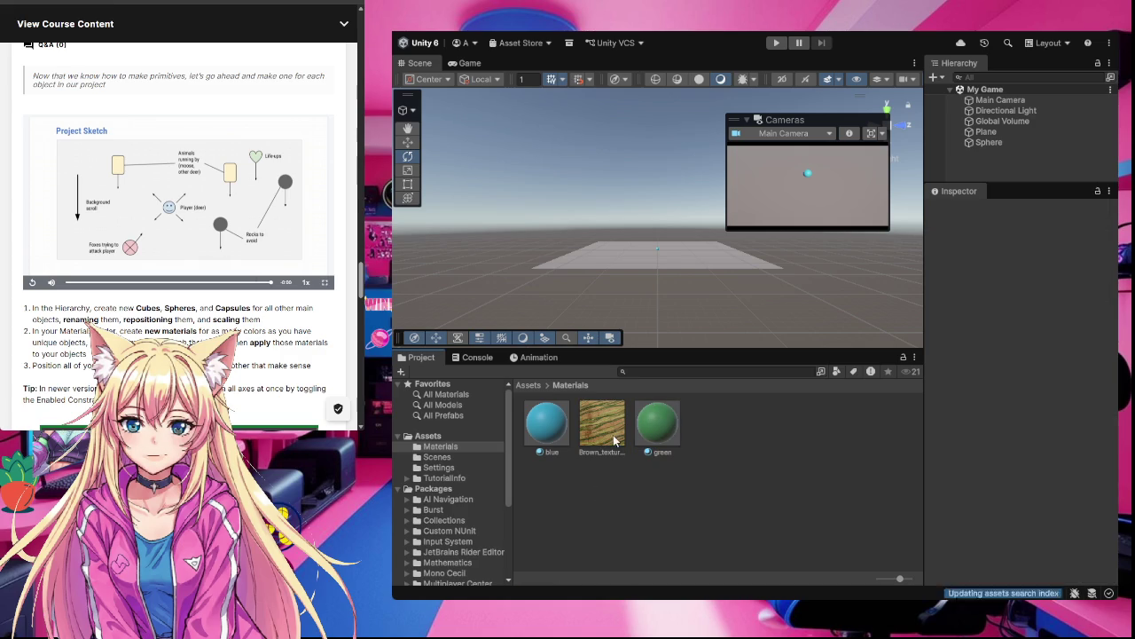
Put the brown wood texture in the green material's Base Map slot for a grassy green look
{"action": "left_click", "coordinate": [659, 434]}
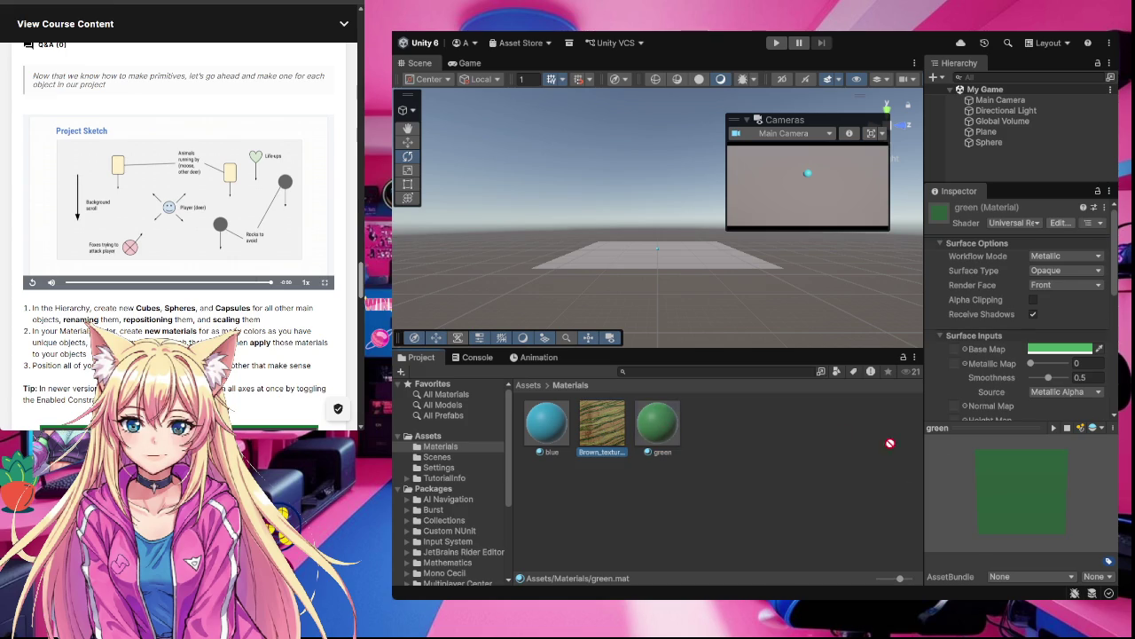
{"action": "scroll", "coordinate": [1048, 353], "scroll_direction": "down", "scroll_amount": 5}
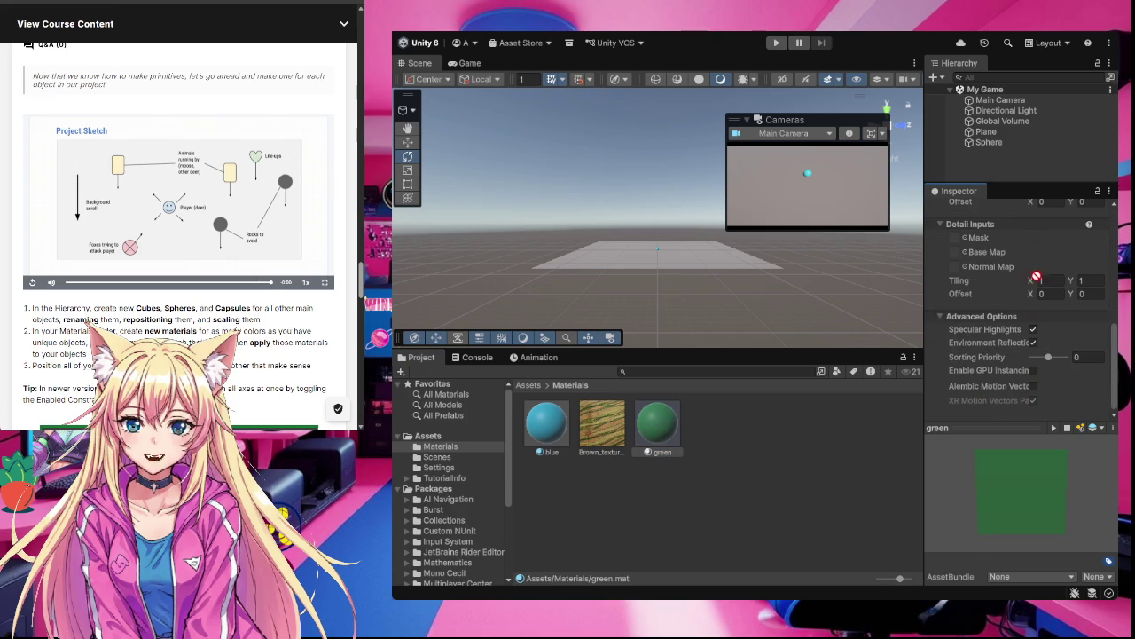
{"action": "scroll", "coordinate": [1000, 377], "scroll_direction": "up", "scroll_amount": 3}
{"action": "scroll", "coordinate": [1006, 394], "scroll_direction": "up", "scroll_amount": 3}
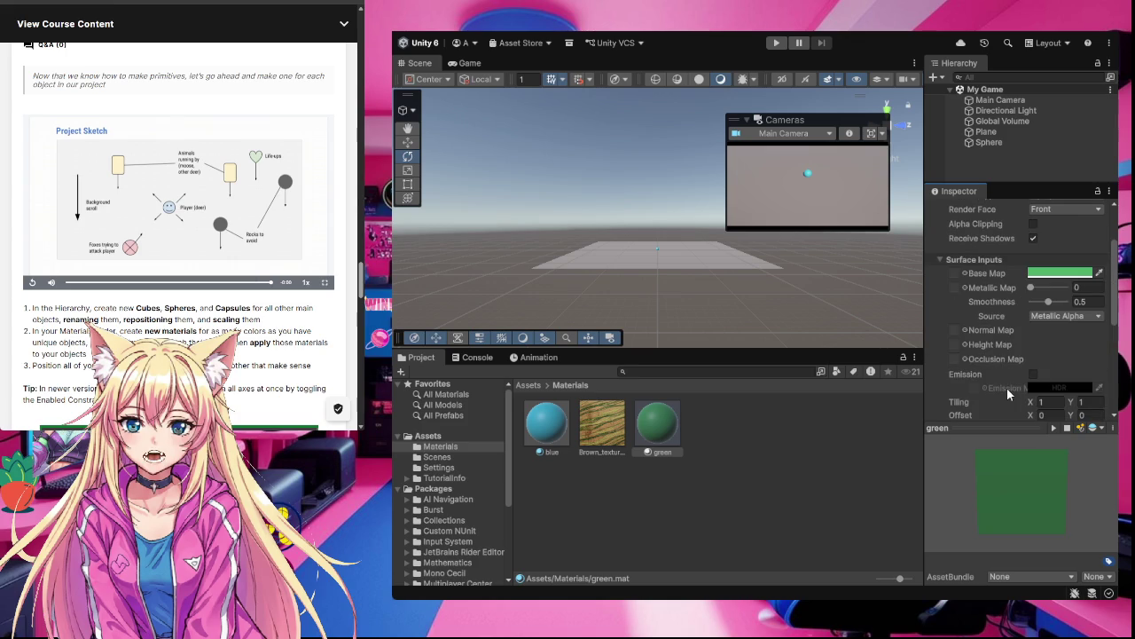
{"action": "scroll", "coordinate": [1007, 387], "scroll_direction": "up", "scroll_amount": 3}
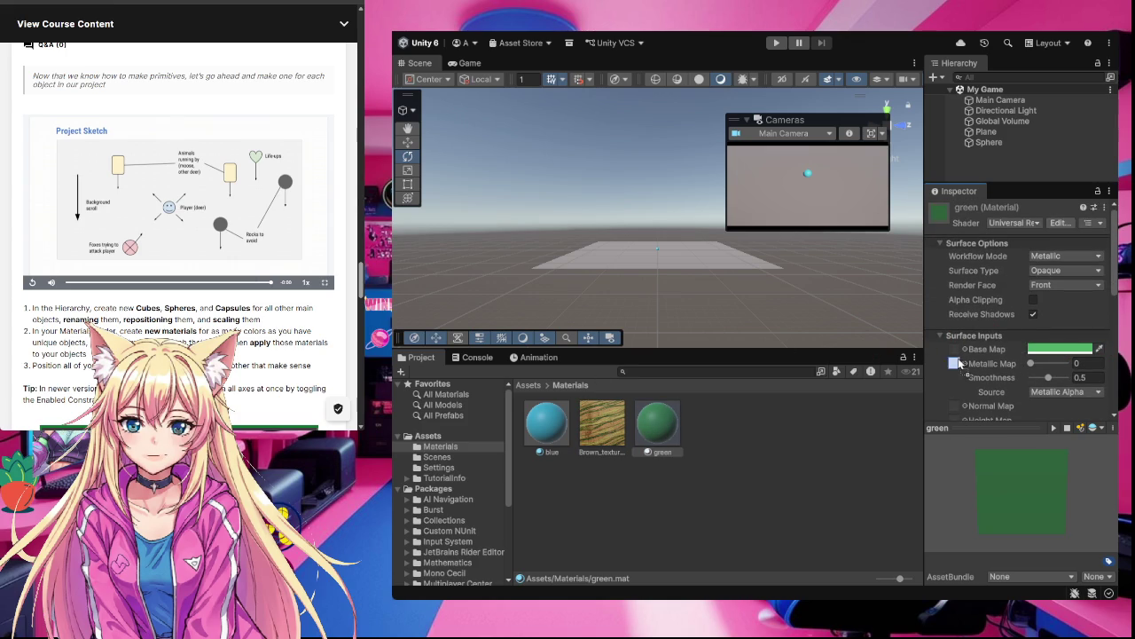
{"action": "left_click_drag", "start_coordinate": [956, 352], "coordinate": [957, 352]}
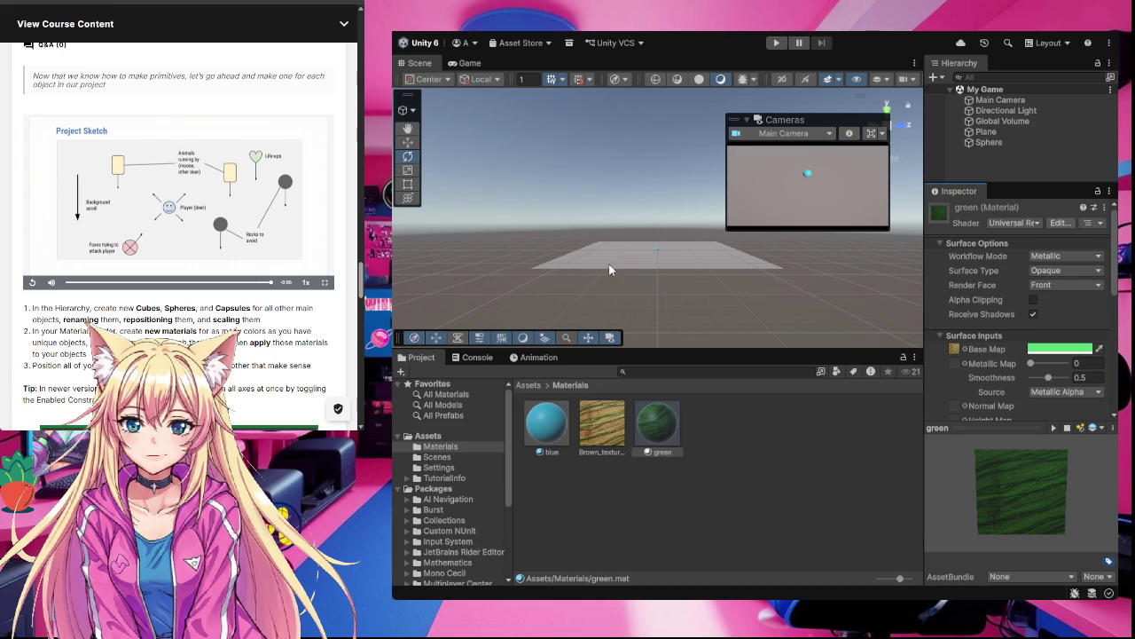
{"action": "scroll", "coordinate": [696, 252], "scroll_direction": "up", "scroll_amount": 5}
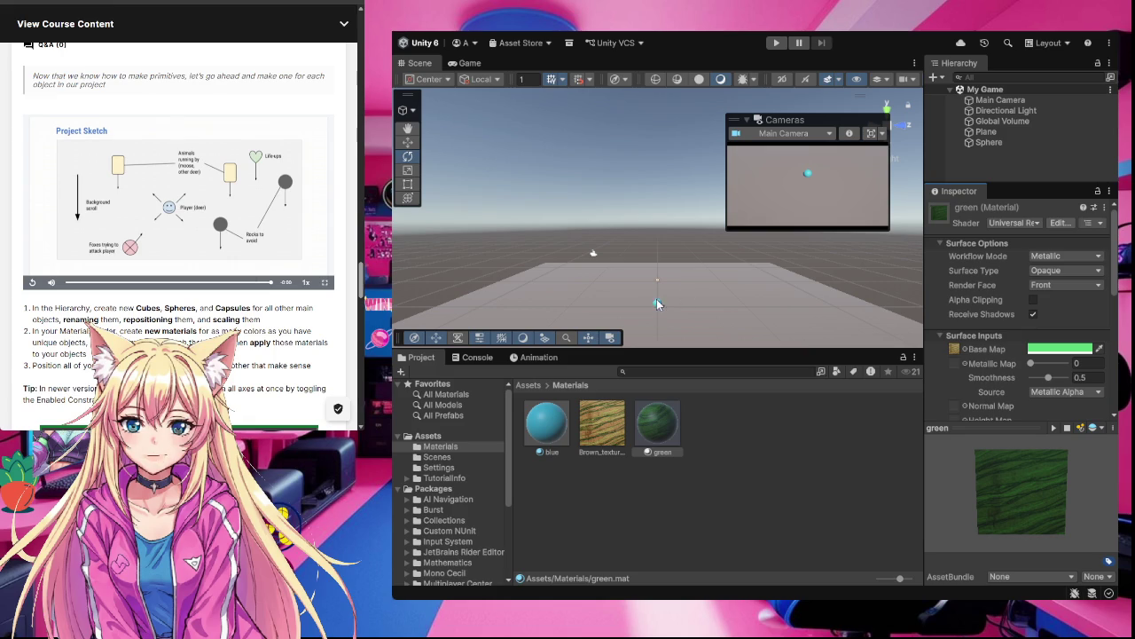
{"action": "left_click", "coordinate": [657, 306]}
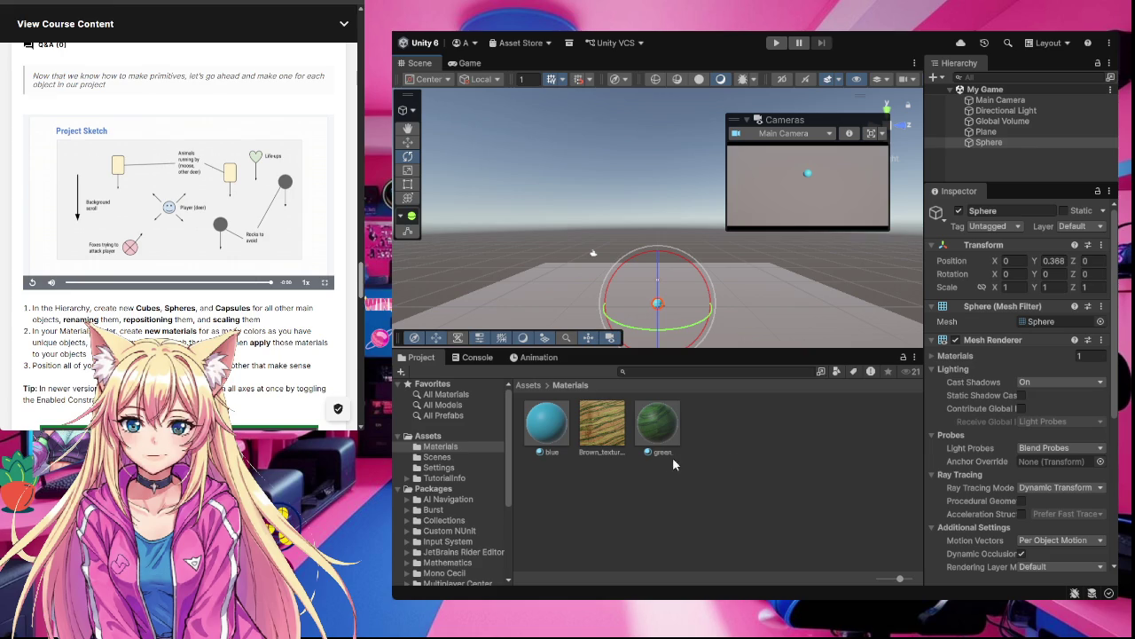
{"action": "left_click", "coordinate": [659, 433]}
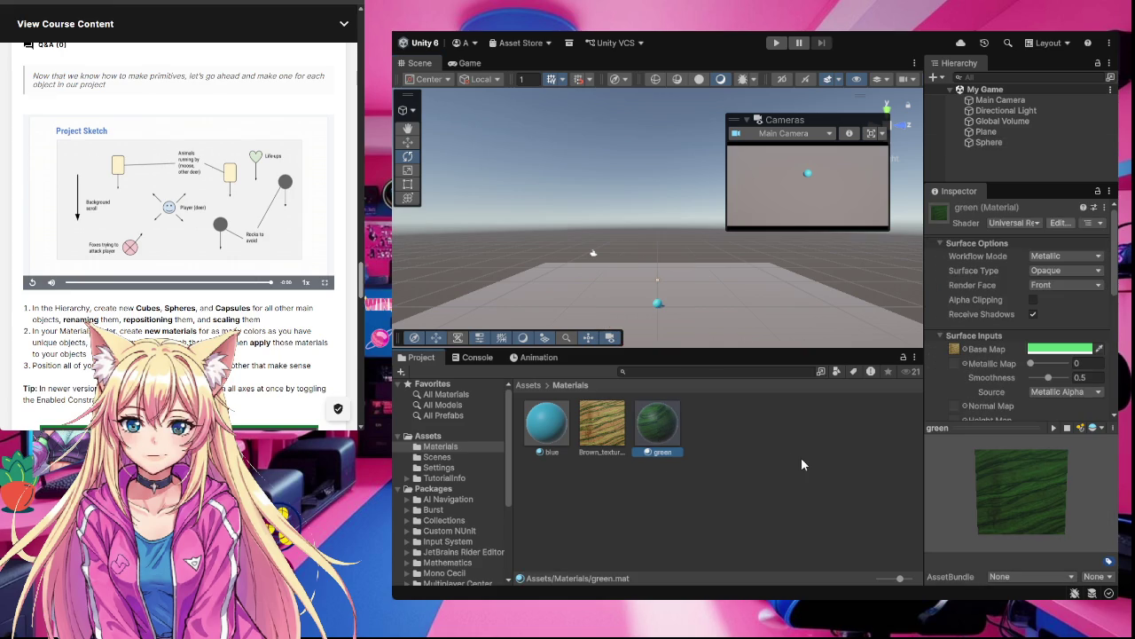
{"action": "left_click", "coordinate": [1012, 160]}
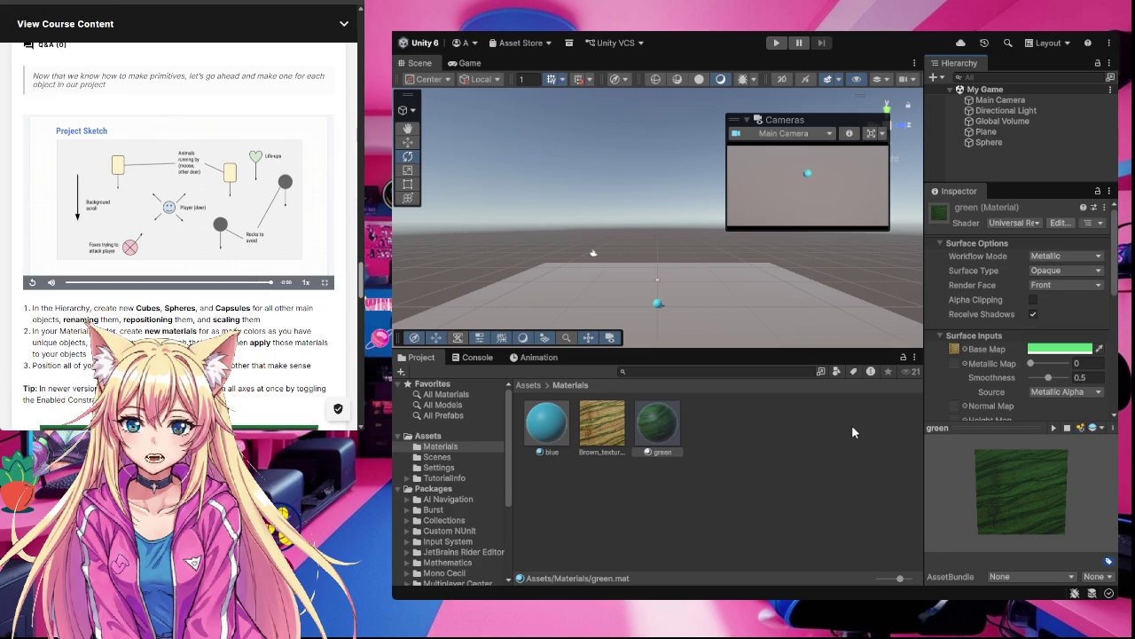
Duplicate the Sphere and set the copy's Y position to 0
{"action": "key", "text": "ctrl+d"}
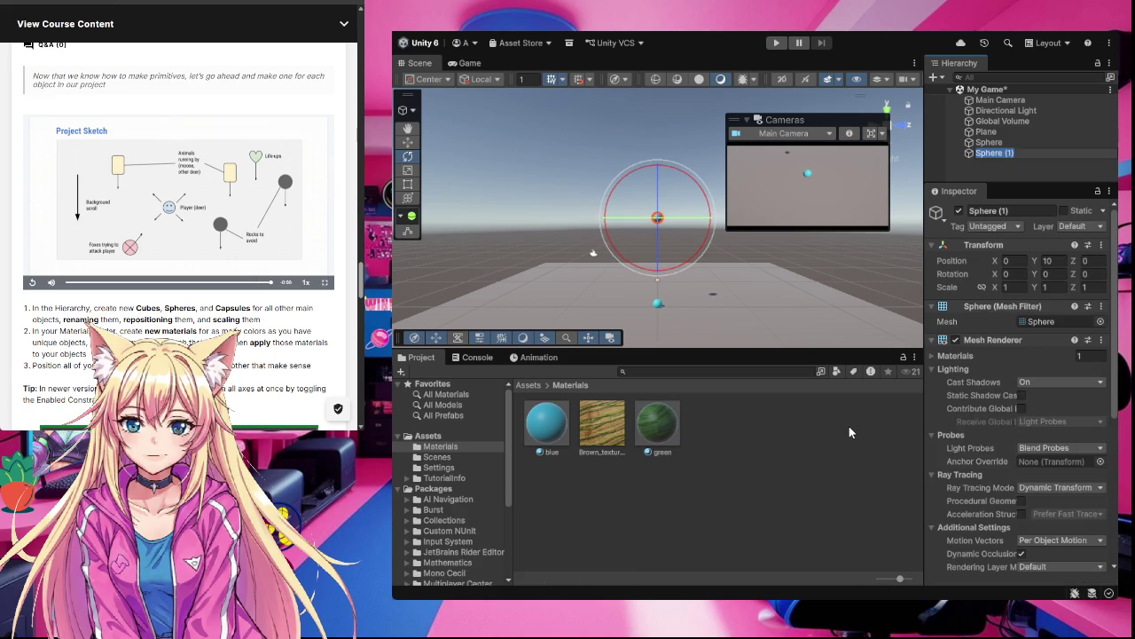
{"action": "double_click", "coordinate": [1049, 260]}
{"action": "type", "text": "0"}
{"action": "key", "text": "Return"}
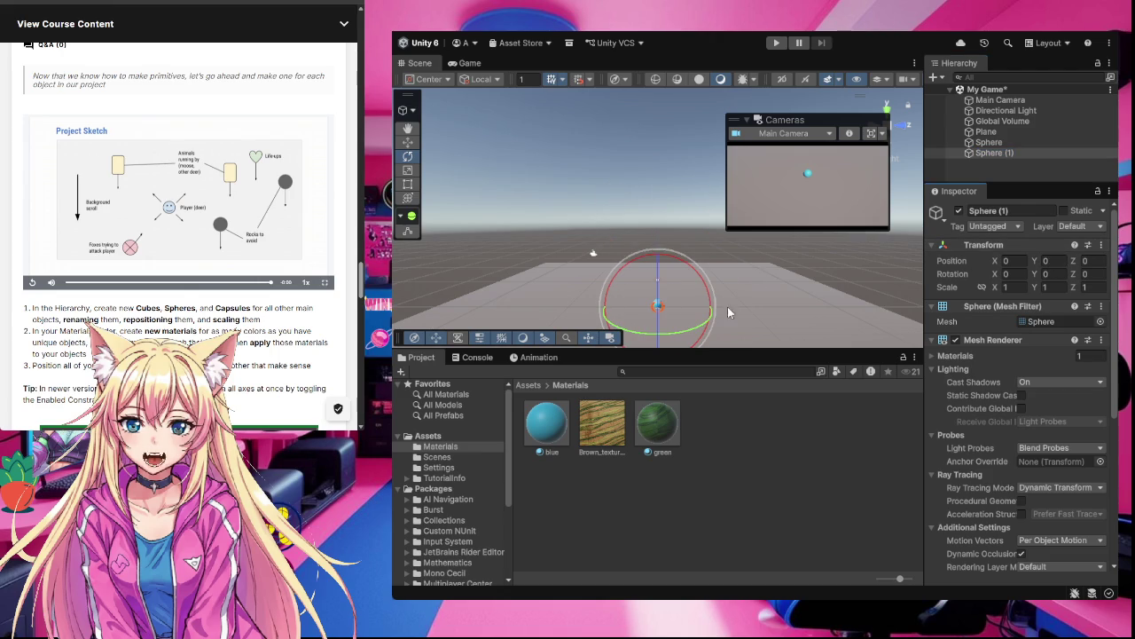
Move the new sphere behind and left of the blue sphere with the Move tool
{"action": "key", "text": "f"}
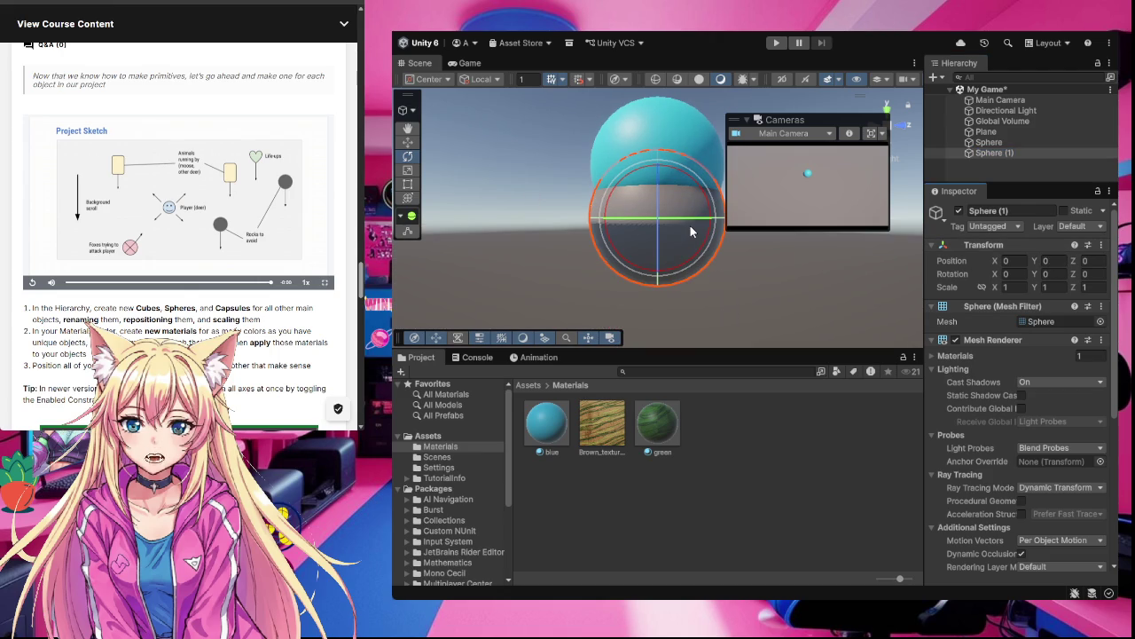
{"action": "scroll", "coordinate": [690, 225], "scroll_direction": "down", "scroll_amount": 2}
{"action": "left_click", "coordinate": [408, 142]}
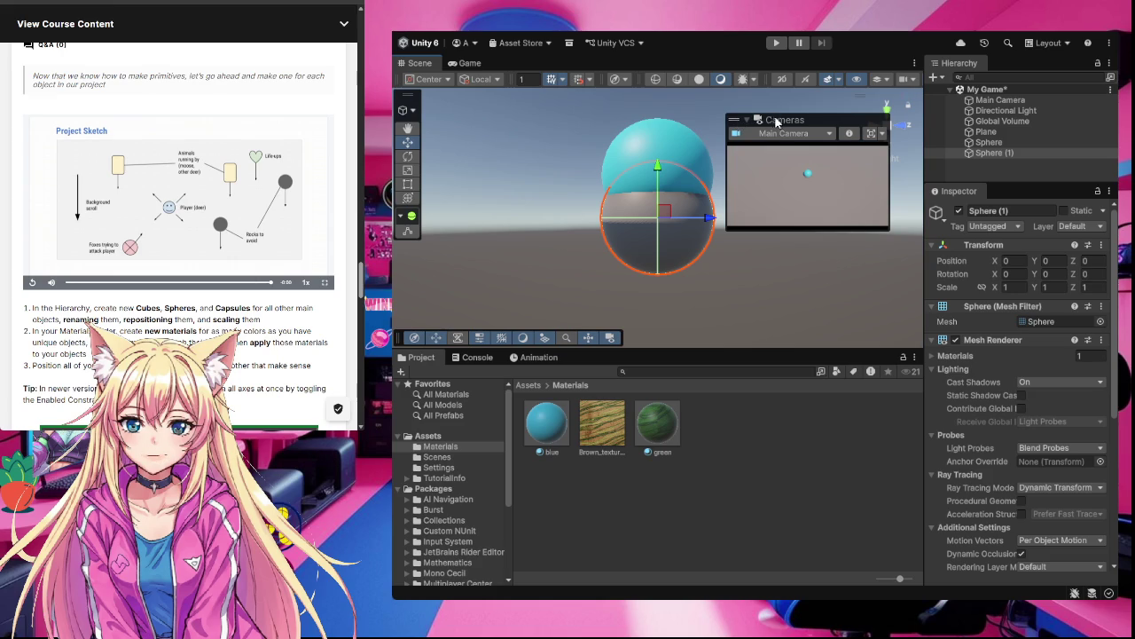
{"action": "mouse_move", "coordinate": [791, 119]}
{"action": "left_mouse_down"}
{"action": "mouse_move", "coordinate": [799, 224]}
{"action": "mouse_move", "coordinate": [776, 234]}
{"action": "mouse_move", "coordinate": [759, 286]}
{"action": "mouse_move", "coordinate": [765, 340]}
{"action": "left_mouse_up"}
{"action": "left_click", "coordinate": [772, 235]}
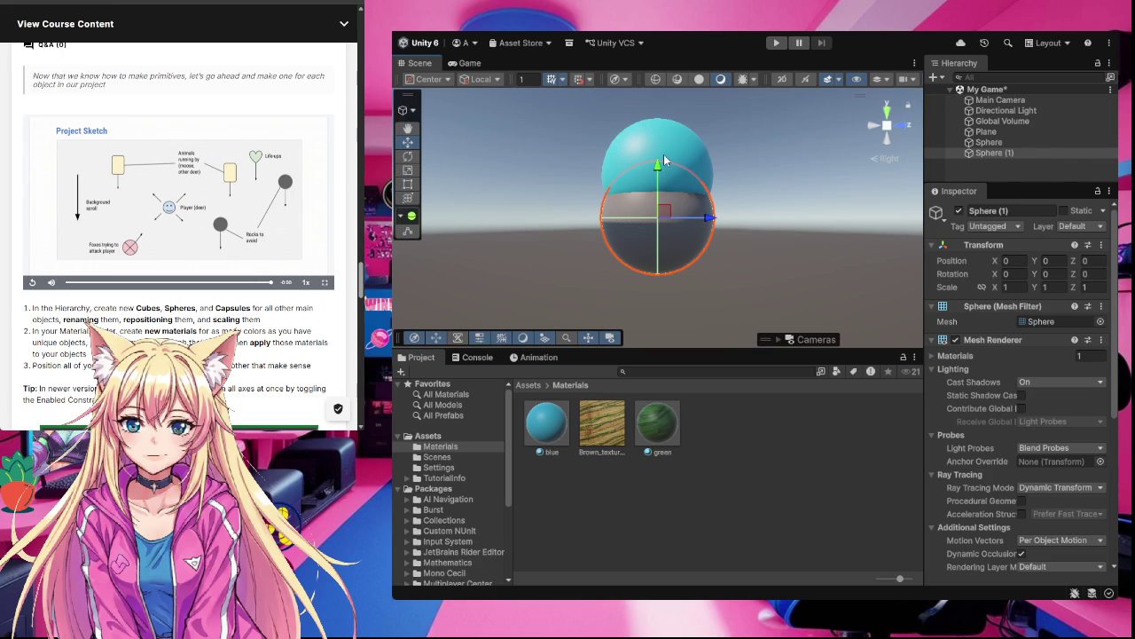
{"action": "left_click_drag", "start_coordinate": [657, 171], "coordinate": [658, 116]}
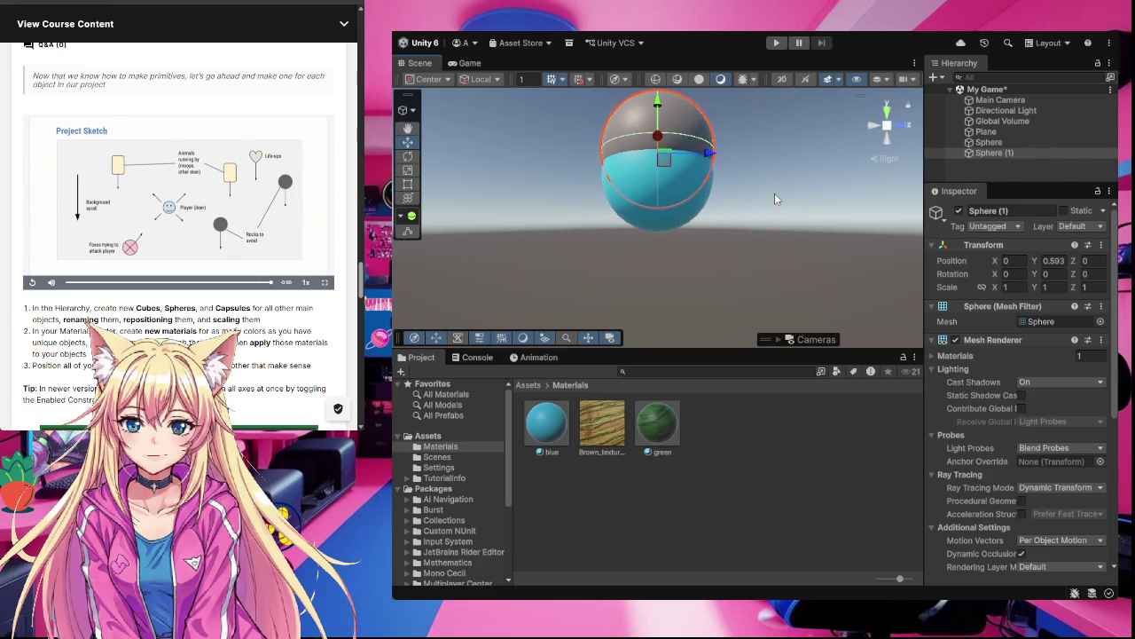
{"action": "scroll", "coordinate": [774, 193], "scroll_direction": "down", "scroll_amount": 2}
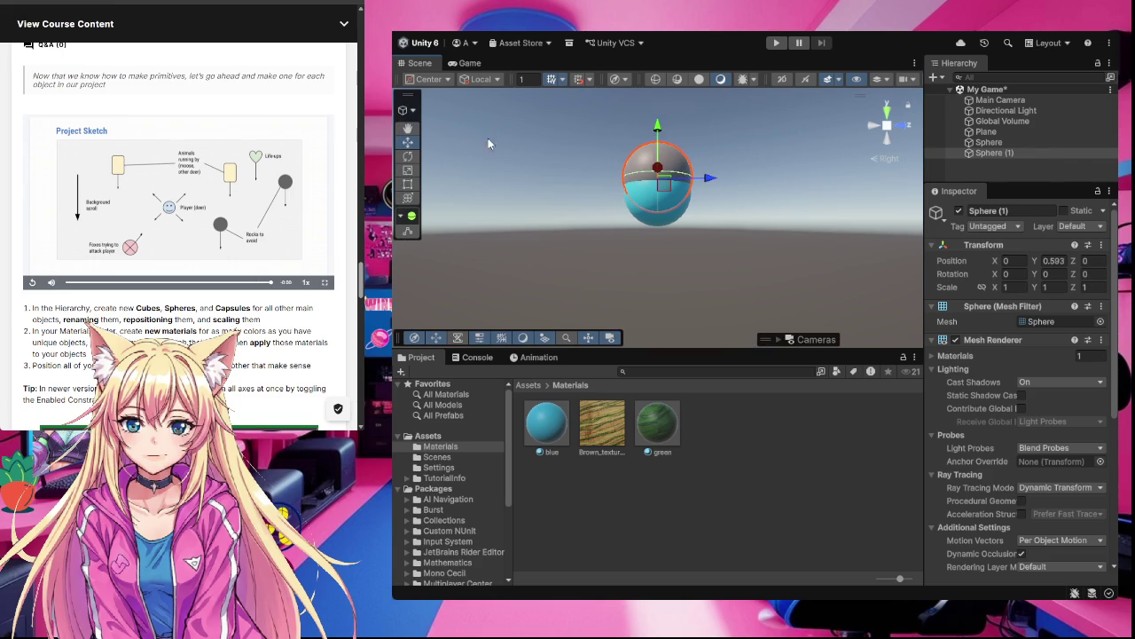
{"action": "left_click", "coordinate": [408, 129]}
{"action": "left_click_drag", "start_coordinate": [732, 148], "coordinate": [735, 257]}
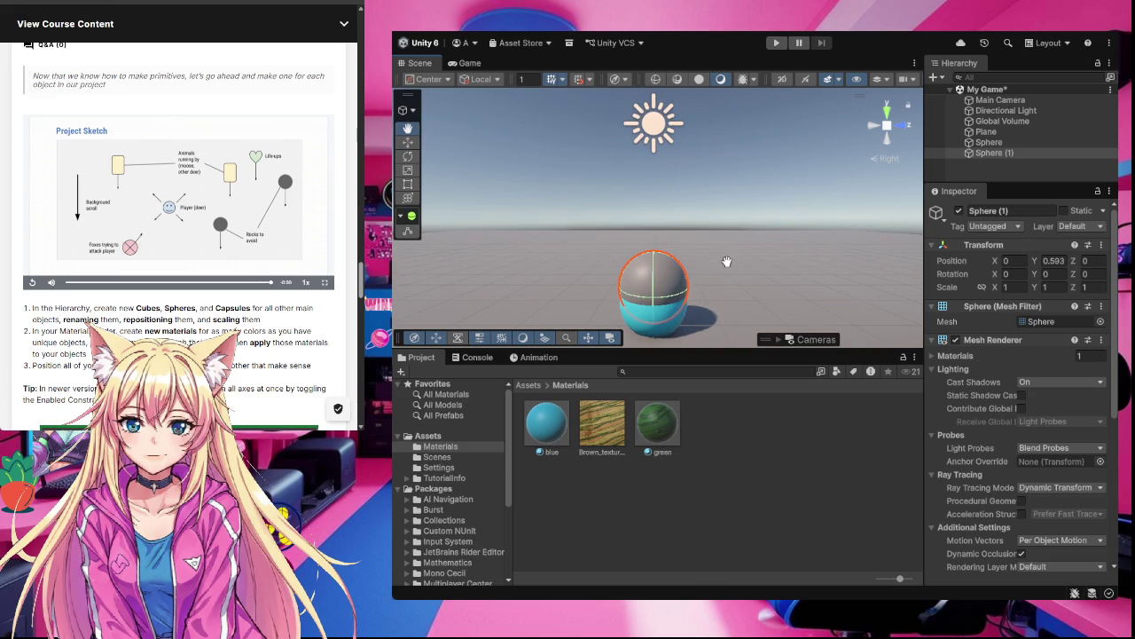
{"action": "left_click", "coordinate": [408, 141]}
{"action": "left_click_drag", "start_coordinate": [635, 306], "coordinate": [667, 258]}
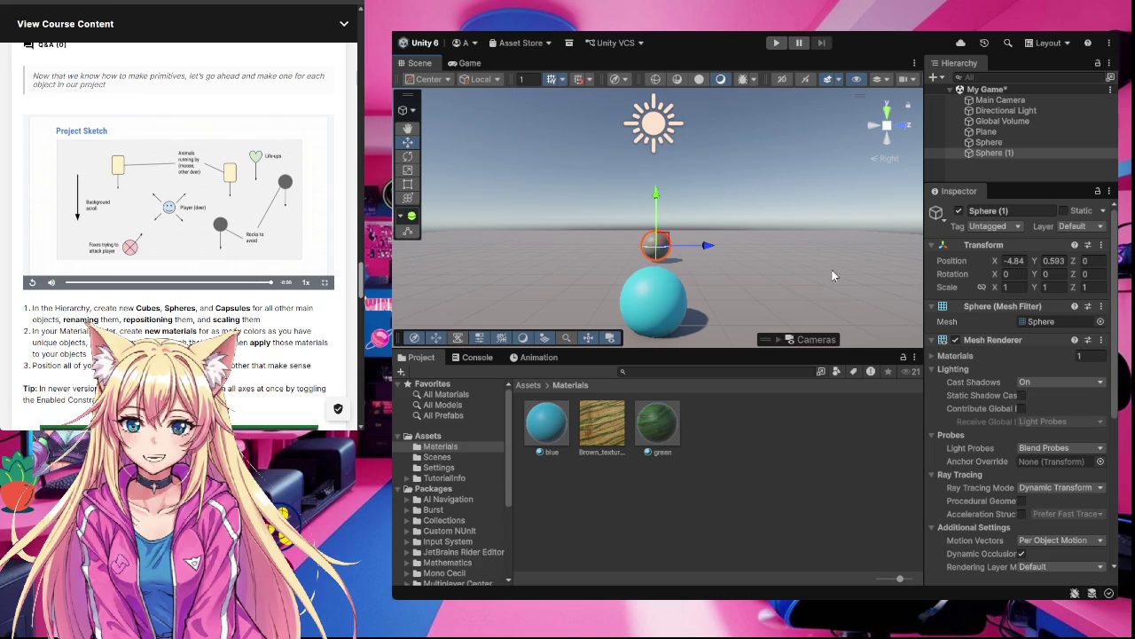
Set Sphere (1)'s Y position to 0.5 so it rests on the plane at X -4.84
{"action": "left_click", "coordinate": [1058, 261]}
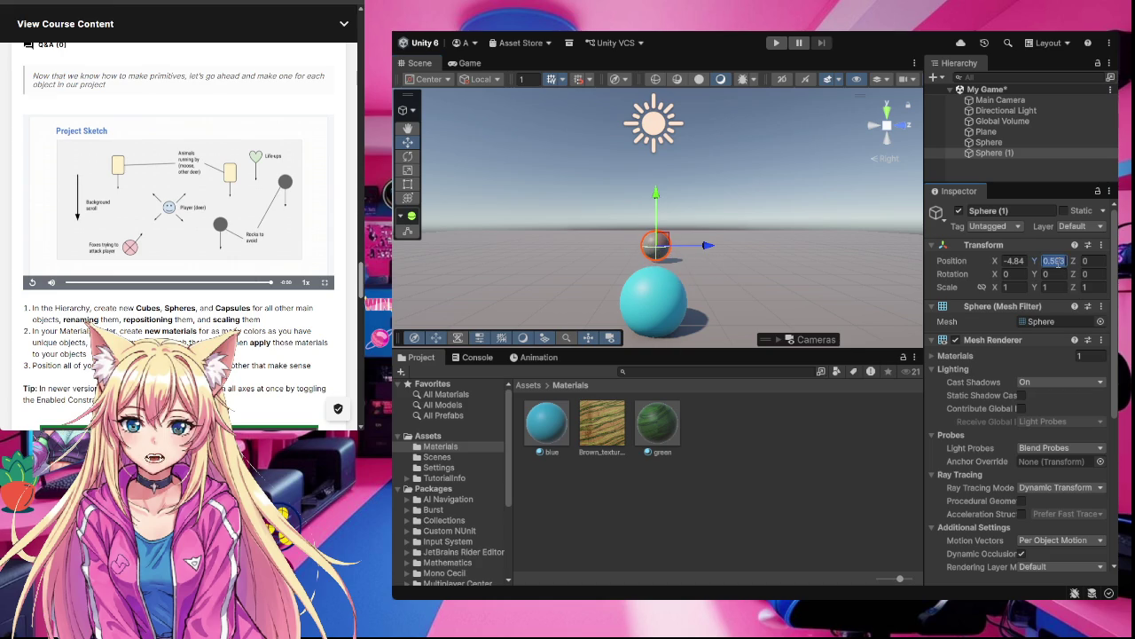
{"action": "type", "text": "0"}
{"action": "key", "text": "Return"}
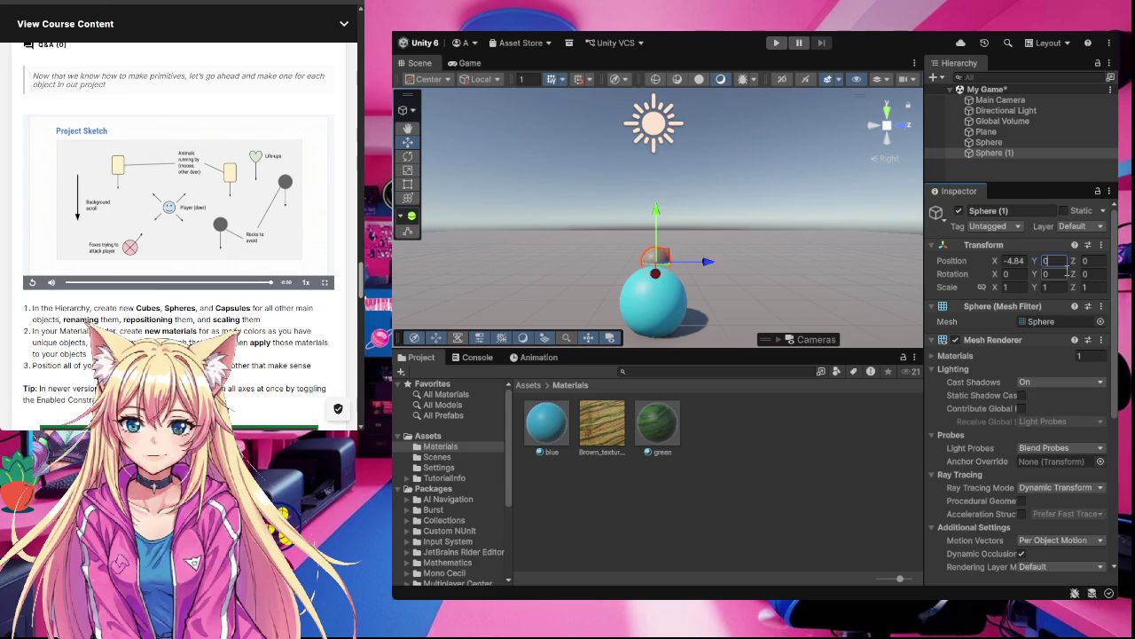
{"action": "left_click", "coordinate": [1044, 243]}
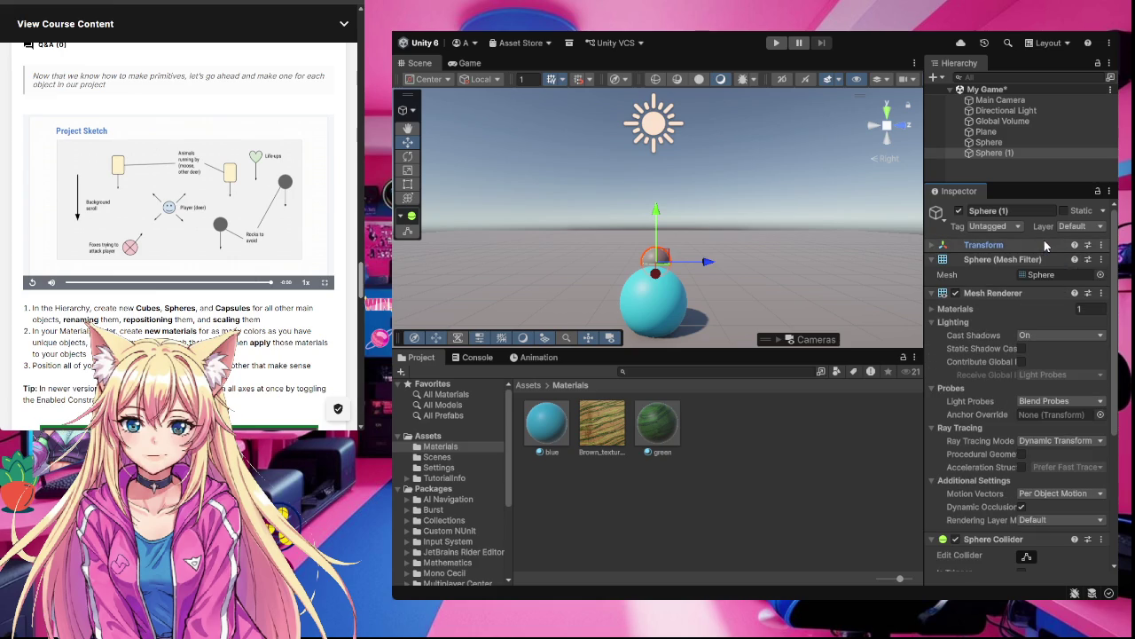
{"action": "scroll", "coordinate": [680, 273], "scroll_direction": "up", "scroll_amount": 2}
{"action": "scroll", "coordinate": [680, 273], "scroll_direction": "up", "scroll_amount": 1}
{"action": "left_click_drag", "start_coordinate": [654, 222], "coordinate": [653, 209]}
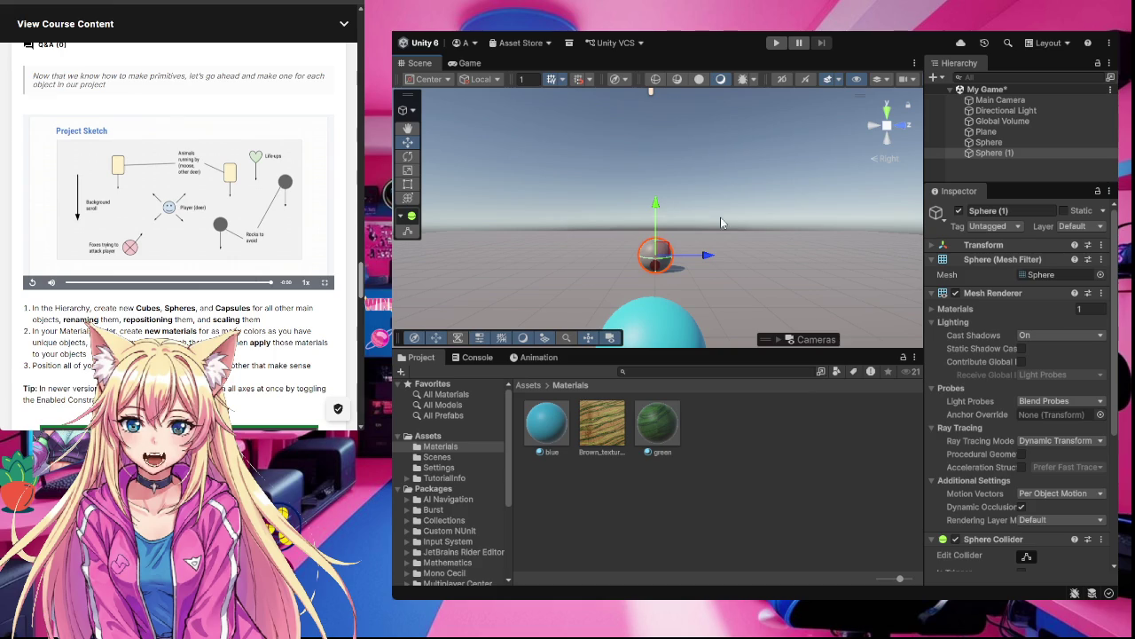
{"action": "left_click", "coordinate": [932, 246]}
{"action": "left_click", "coordinate": [1062, 264]}
{"action": "type", "text": "0"}
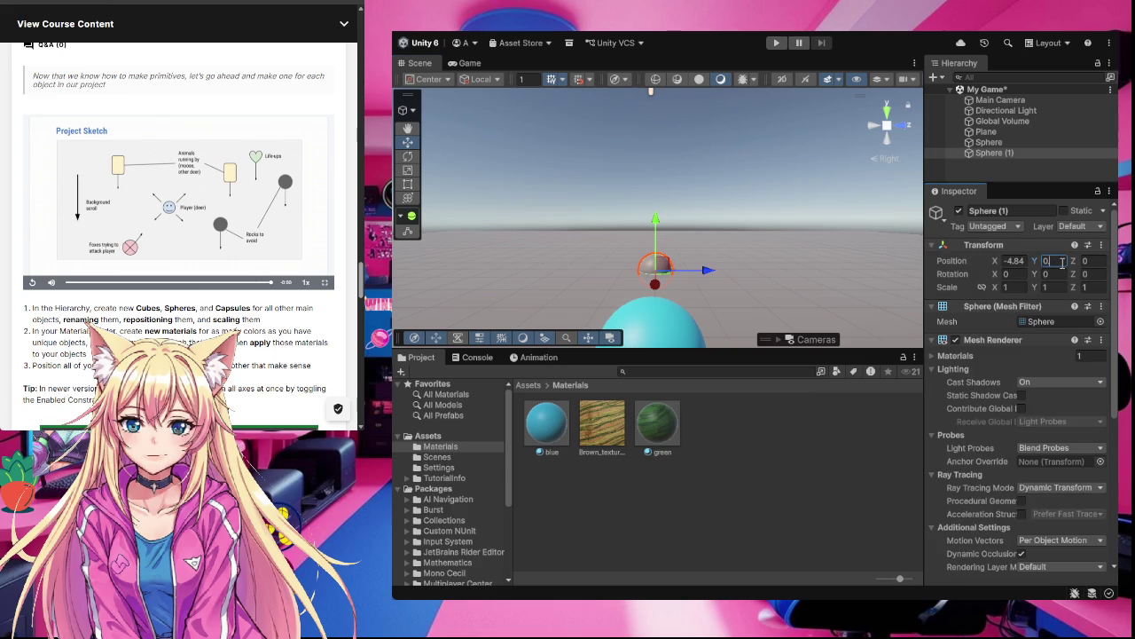
{"action": "type", "text": ".5"}
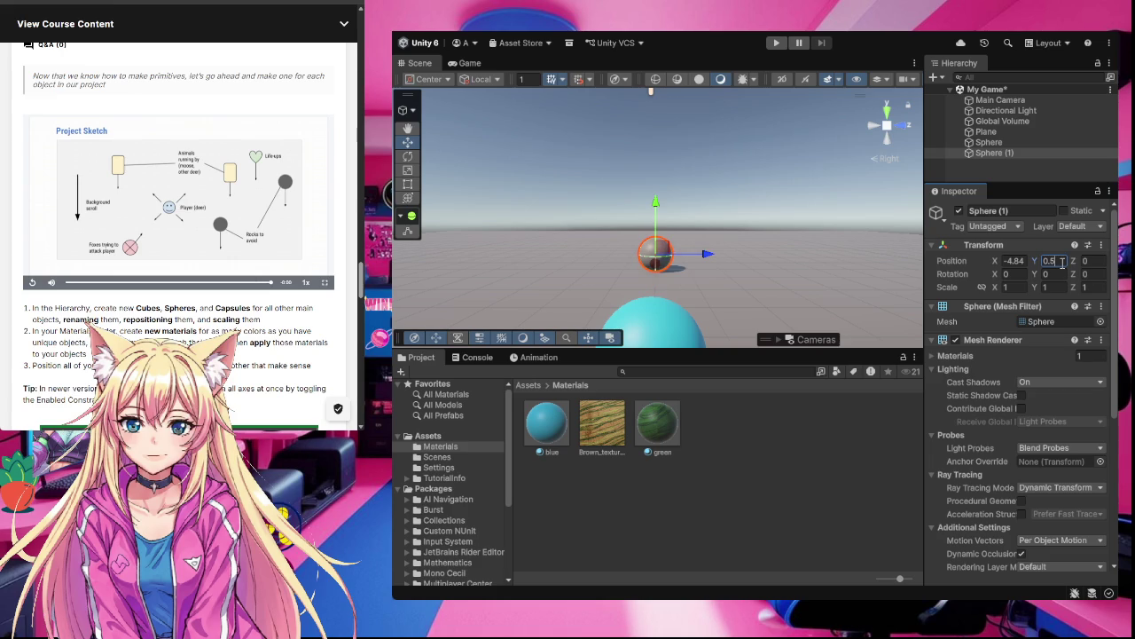
{"action": "left_click", "coordinate": [819, 274]}
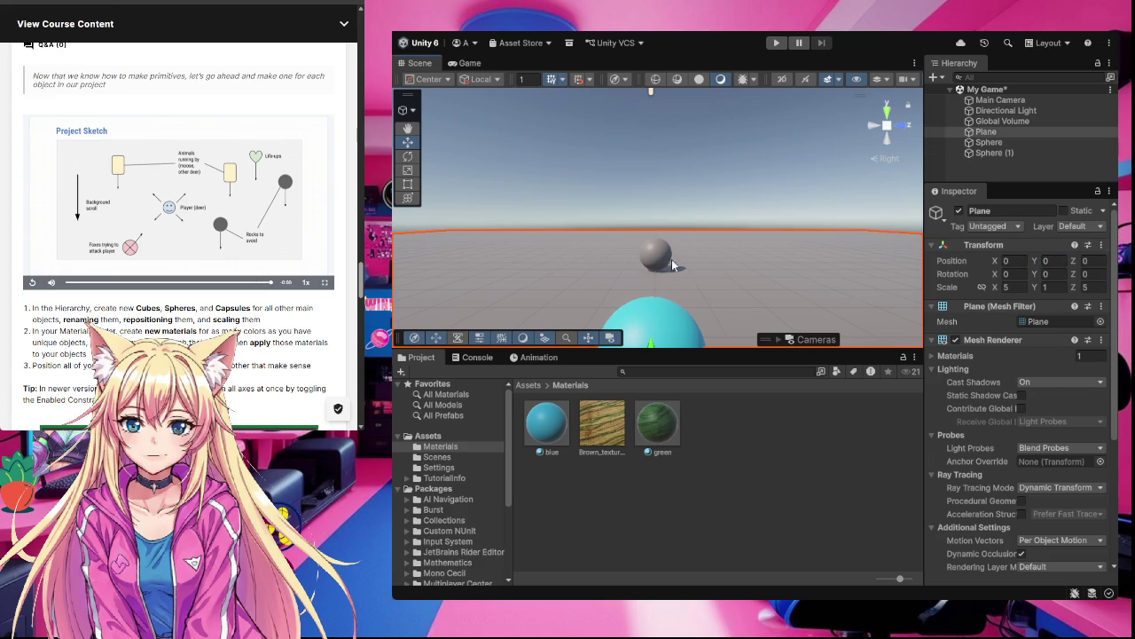
Drag the green material onto the grey Sphere (1) in the Scene view
{"action": "left_click_drag", "start_coordinate": [658, 422], "coordinate": [661, 253]}
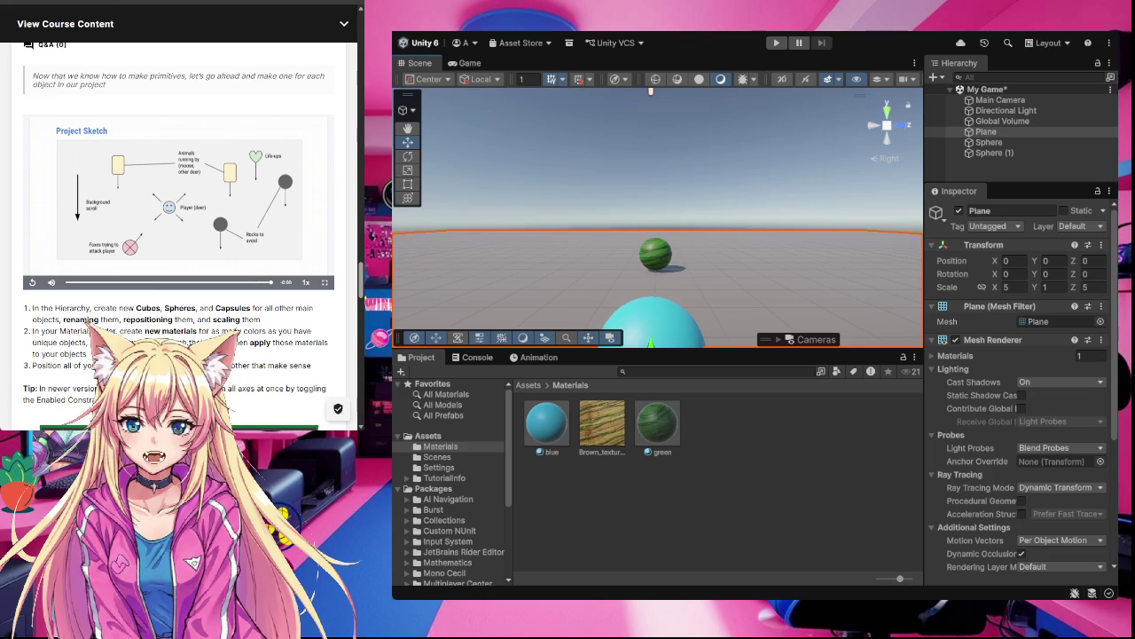
{"action": "scroll", "coordinate": [745, 259], "scroll_direction": "down", "scroll_amount": 3}
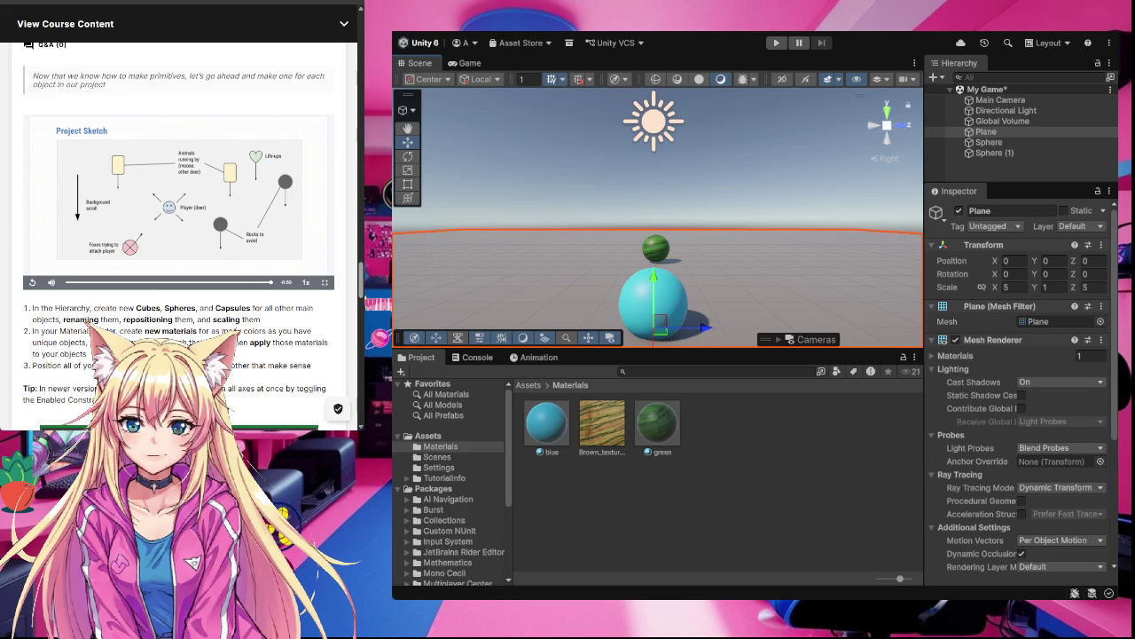
{"action": "scroll", "coordinate": [178, 238], "scroll_direction": "down", "scroll_amount": 2}
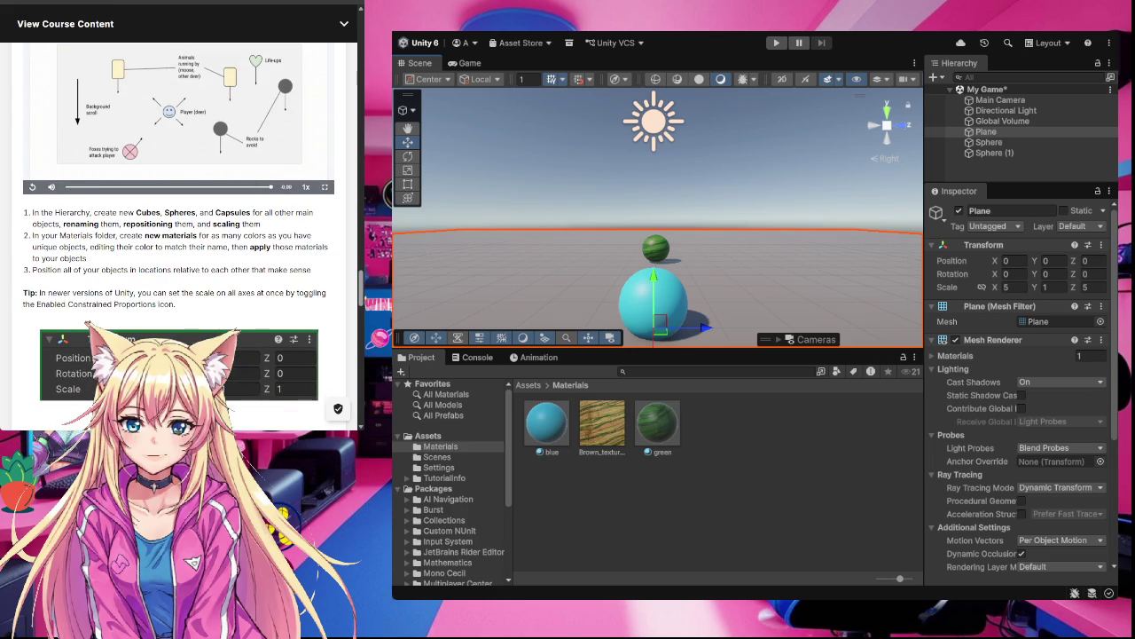
{"action": "scroll", "coordinate": [178, 238], "scroll_direction": "up", "scroll_amount": 2}
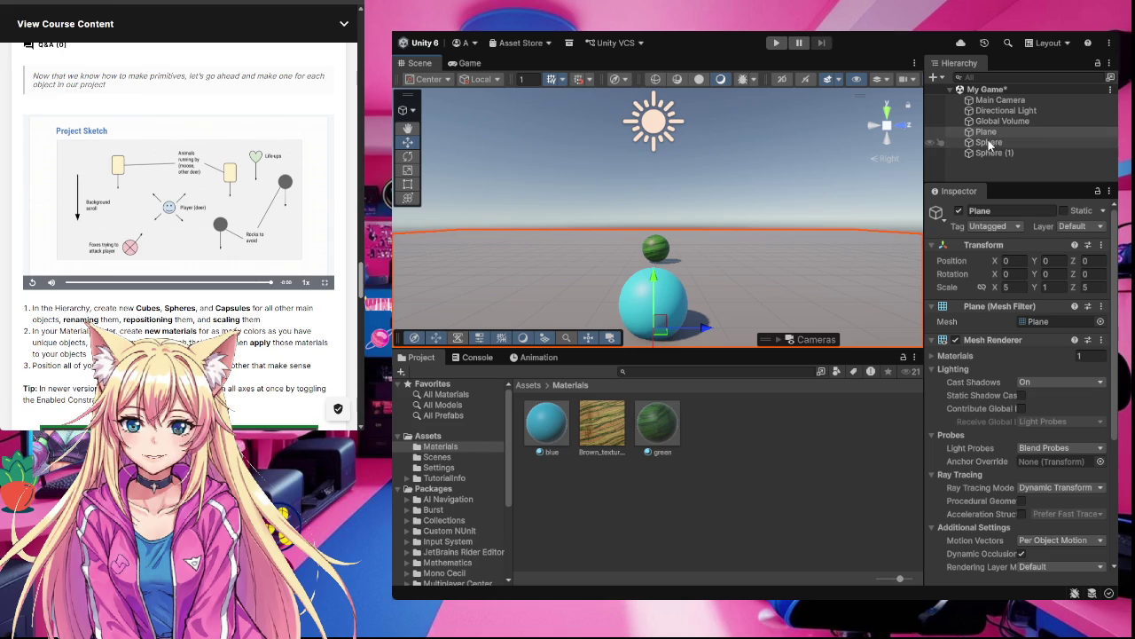
Rename the original blue sphere to 'Player'
{"action": "left_click", "coordinate": [988, 144]}
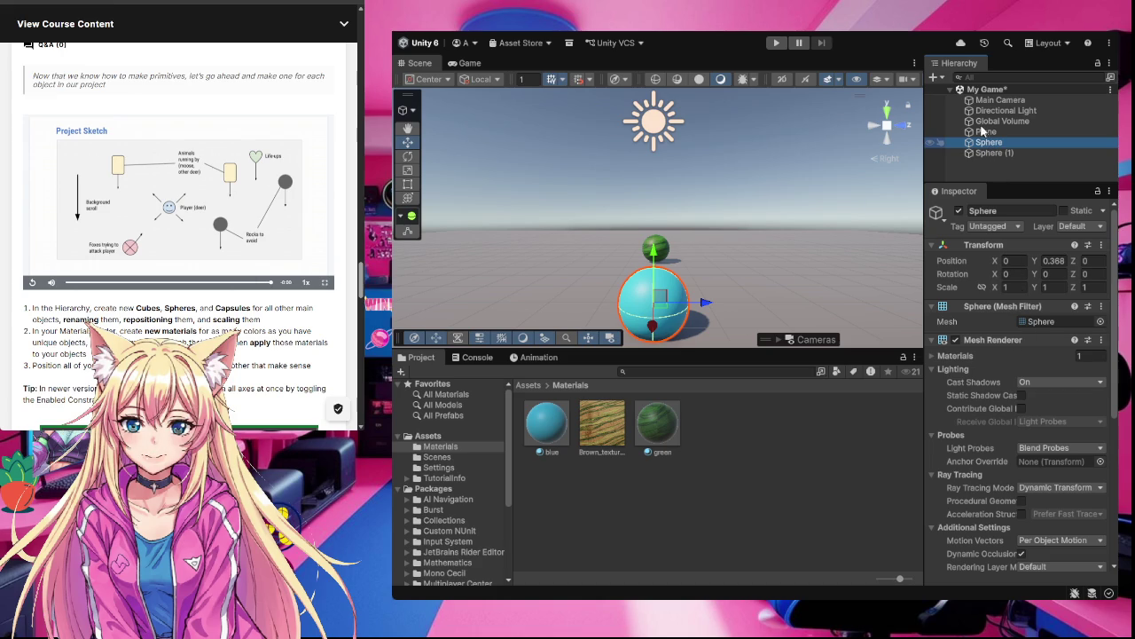
{"action": "key", "text": "F2"}
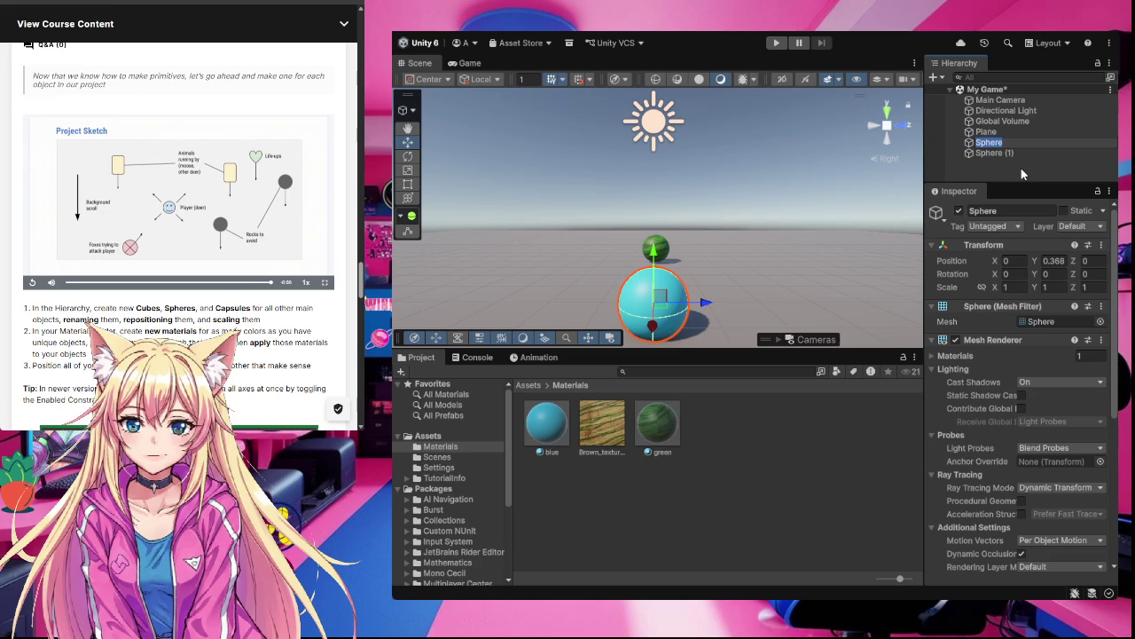
{"action": "type", "text": "Player"}
{"action": "left_click", "coordinate": [995, 155]}
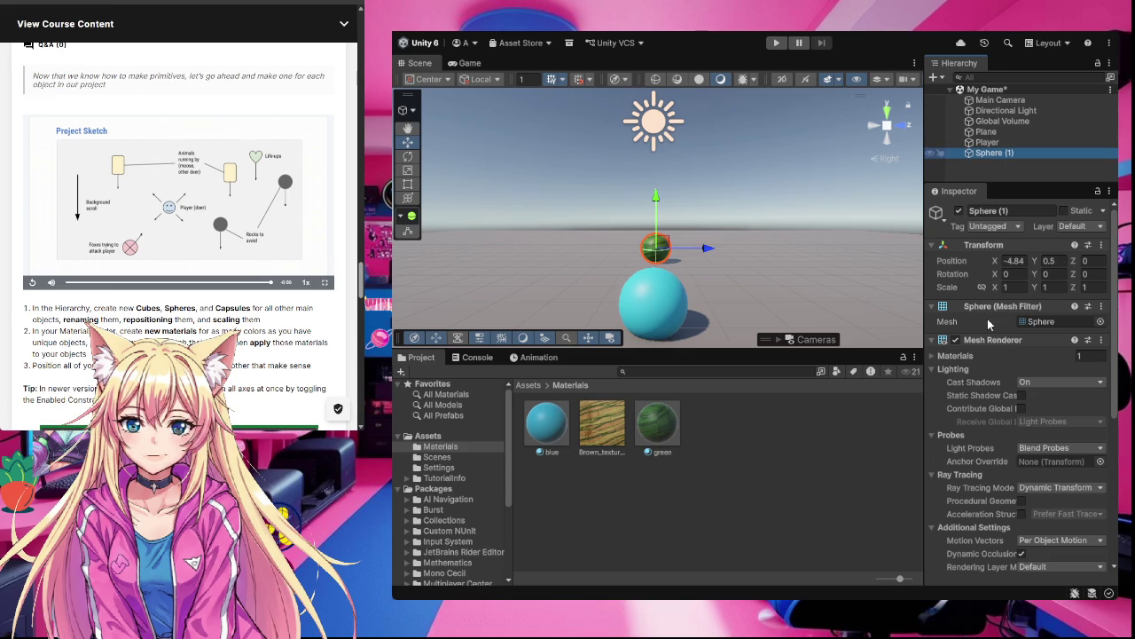
Rename Sphere (1) to 'Watermelon'
{"action": "key", "text": "F2"}
{"action": "type", "text": "Wt"}
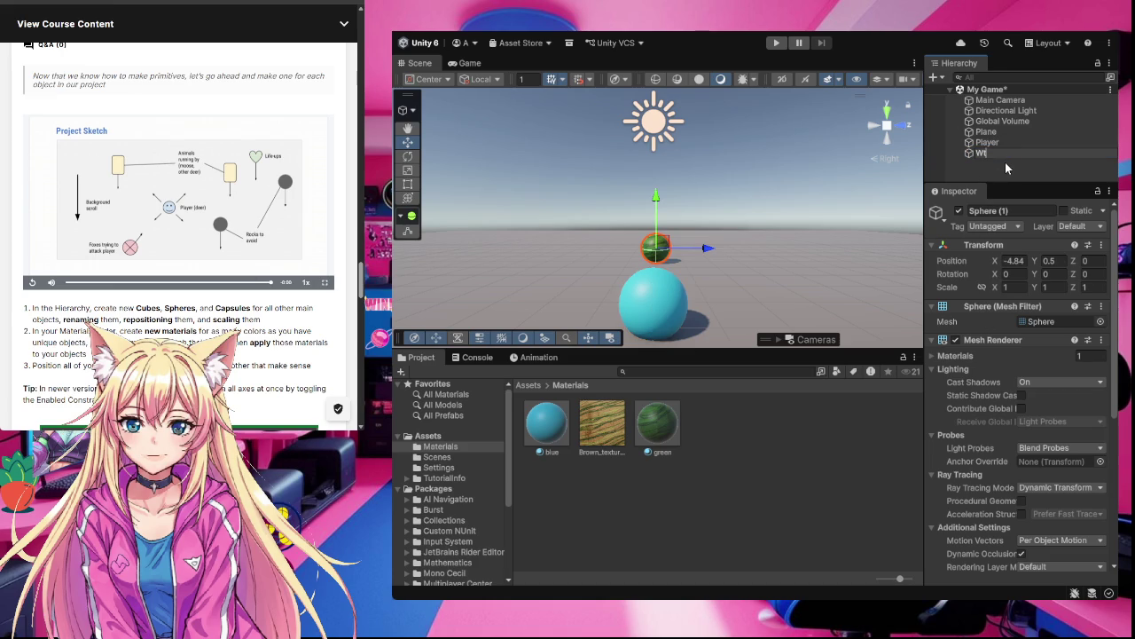
{"action": "type", "text": "atermelon"}
{"action": "left_click", "coordinate": [1005, 162]}
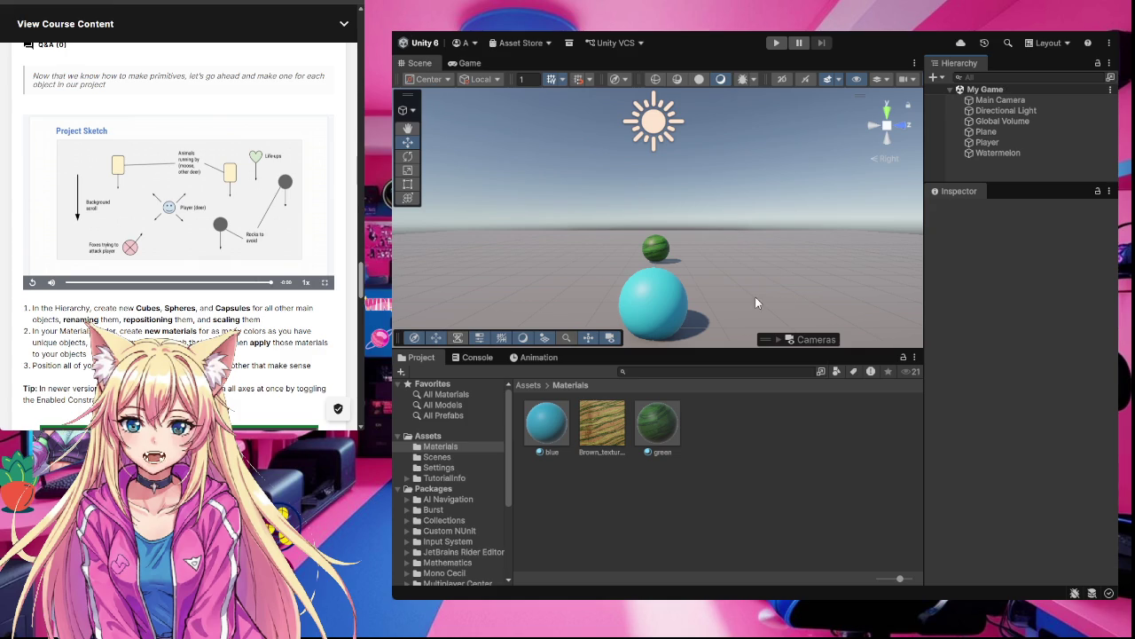
Add a 'grass' material to Assets/Materials alongside blue, Brown_texture and green
{"action": "left_click", "coordinate": [1010, 131]}
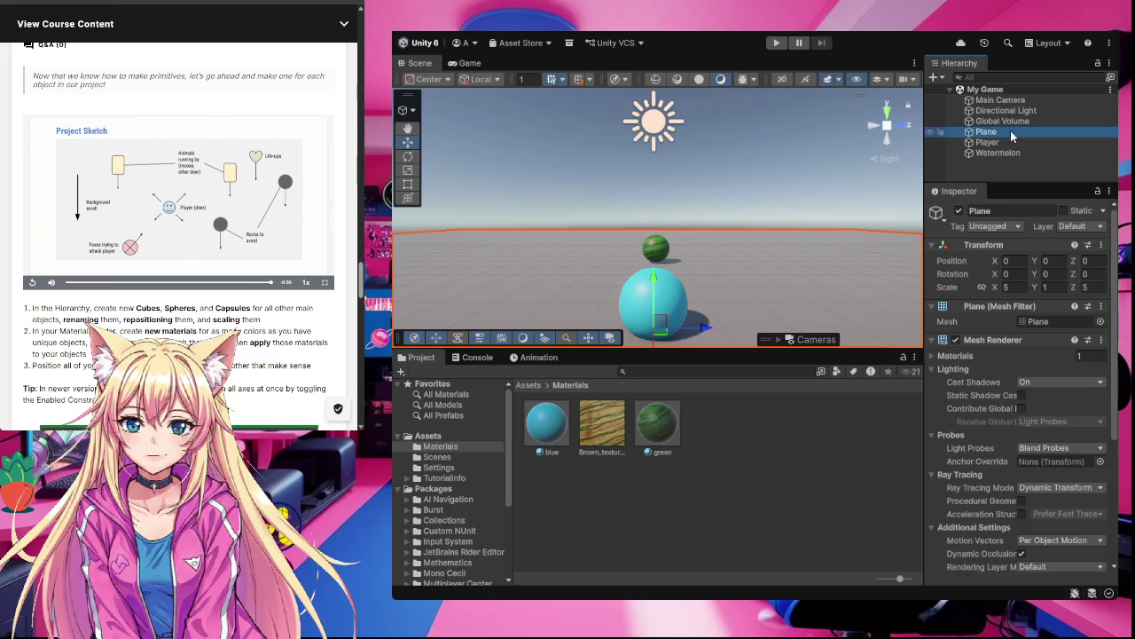
{"action": "left_click", "coordinate": [751, 445]}
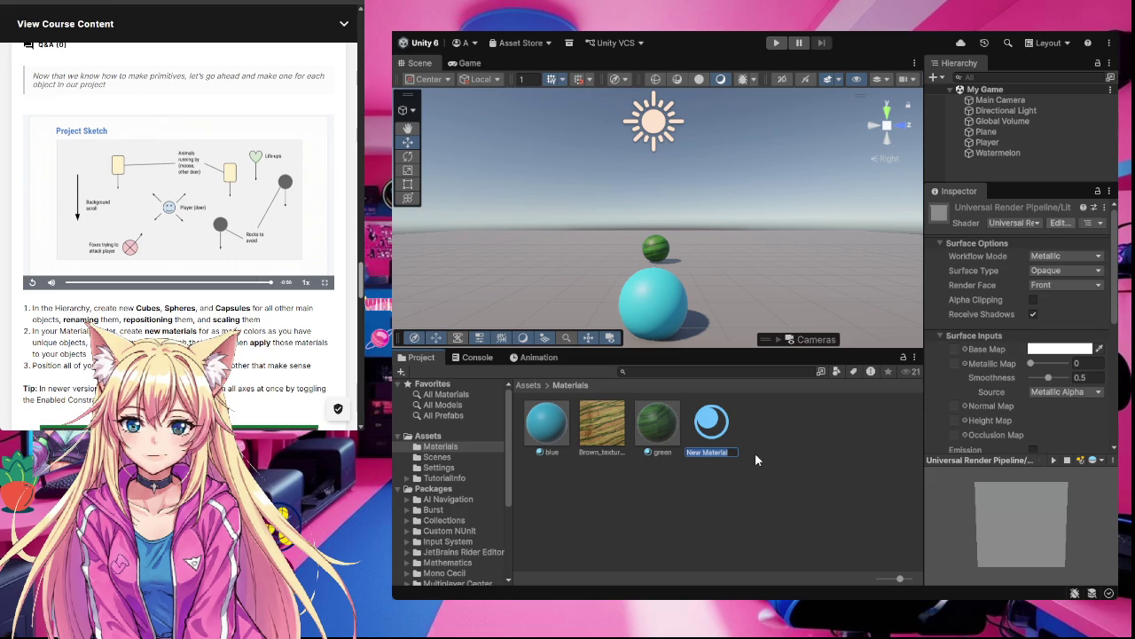
{"action": "type", "text": "grass"}
{"action": "key", "text": "Return"}
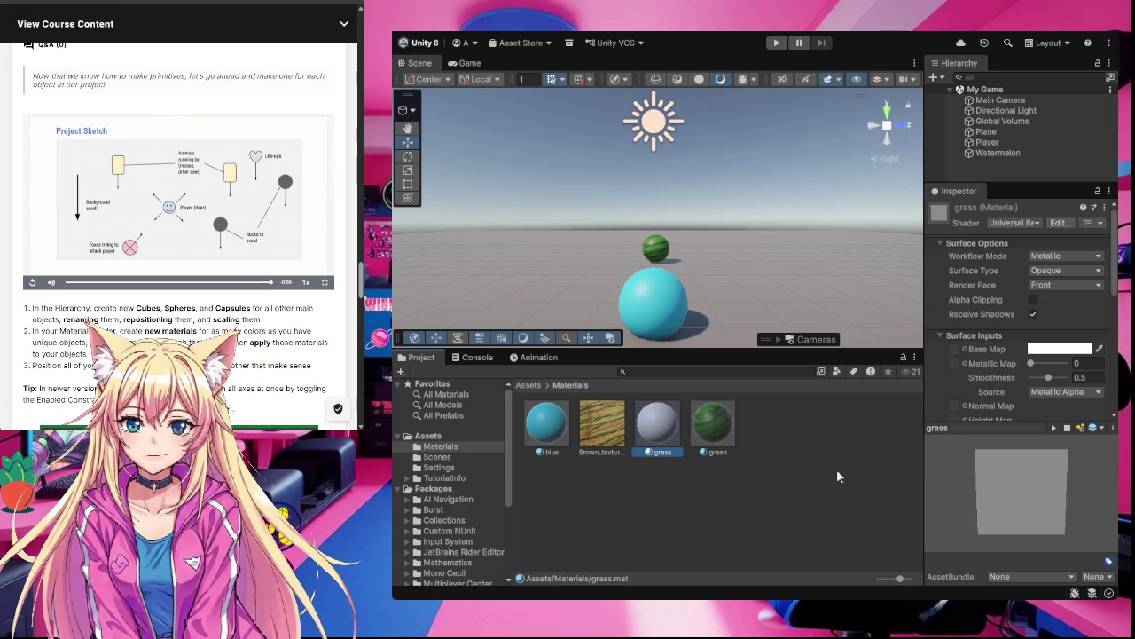
{"action": "scroll", "coordinate": [982, 373], "scroll_direction": "down", "scroll_amount": 2}
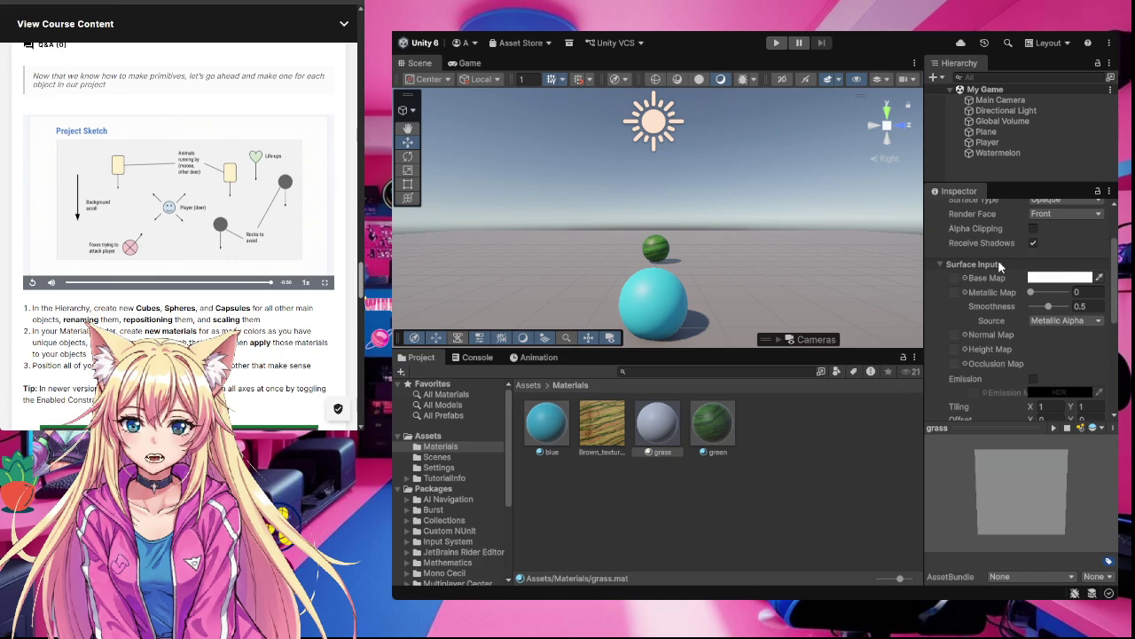
Give the grass material a green Base Map colour with the Brown_texture image
{"action": "left_click", "coordinate": [1064, 278]}
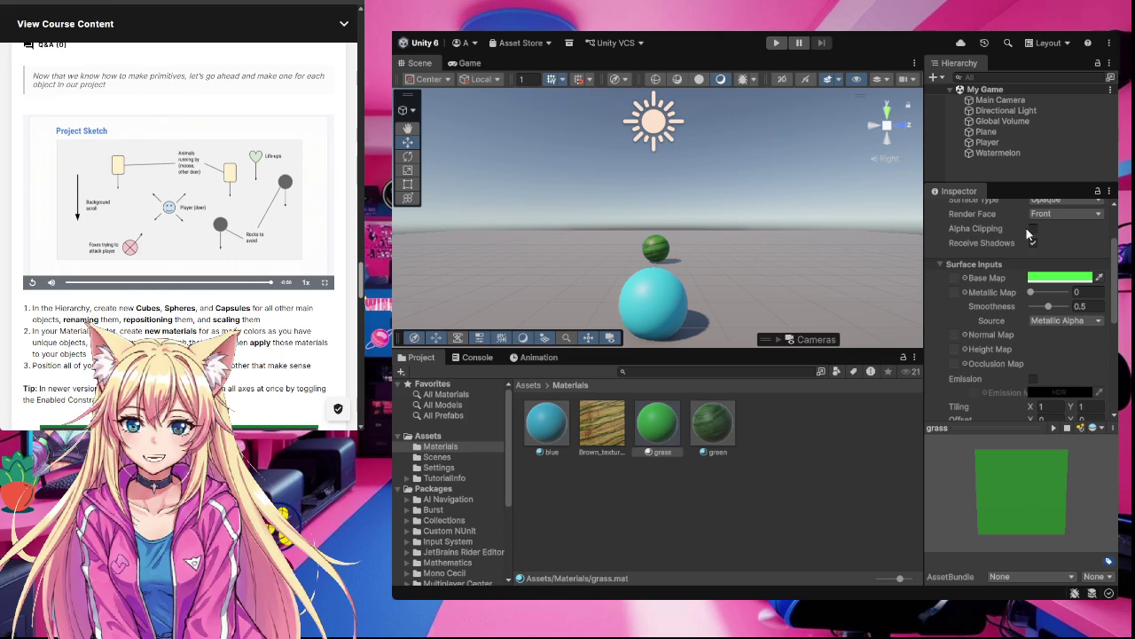
{"action": "left_click", "coordinate": [834, 512]}
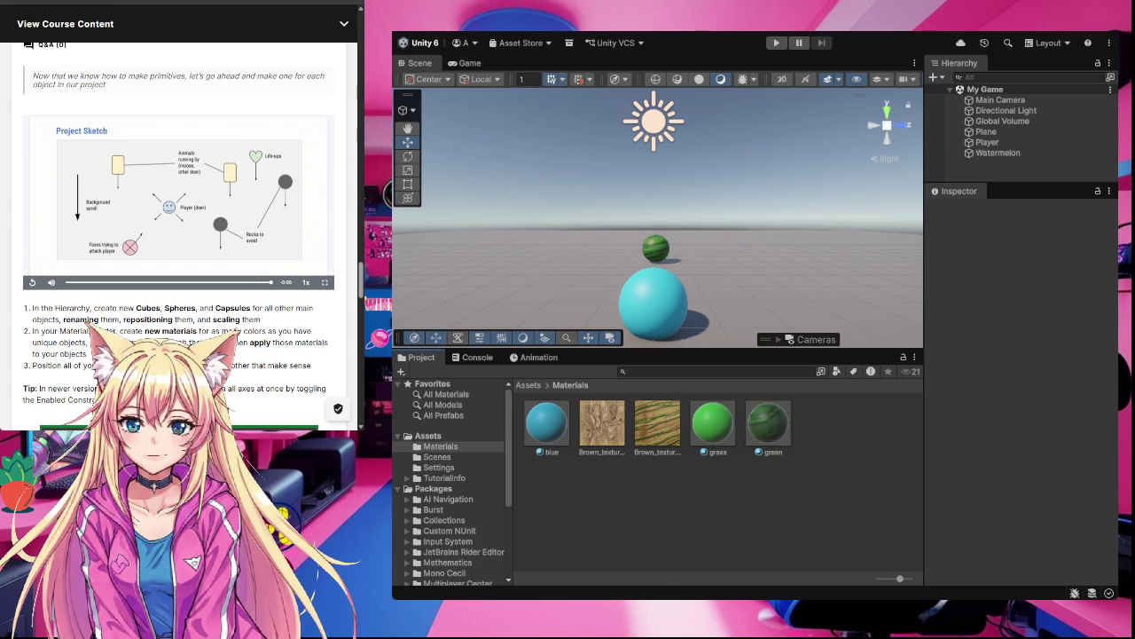
{"action": "left_click", "coordinate": [716, 426]}
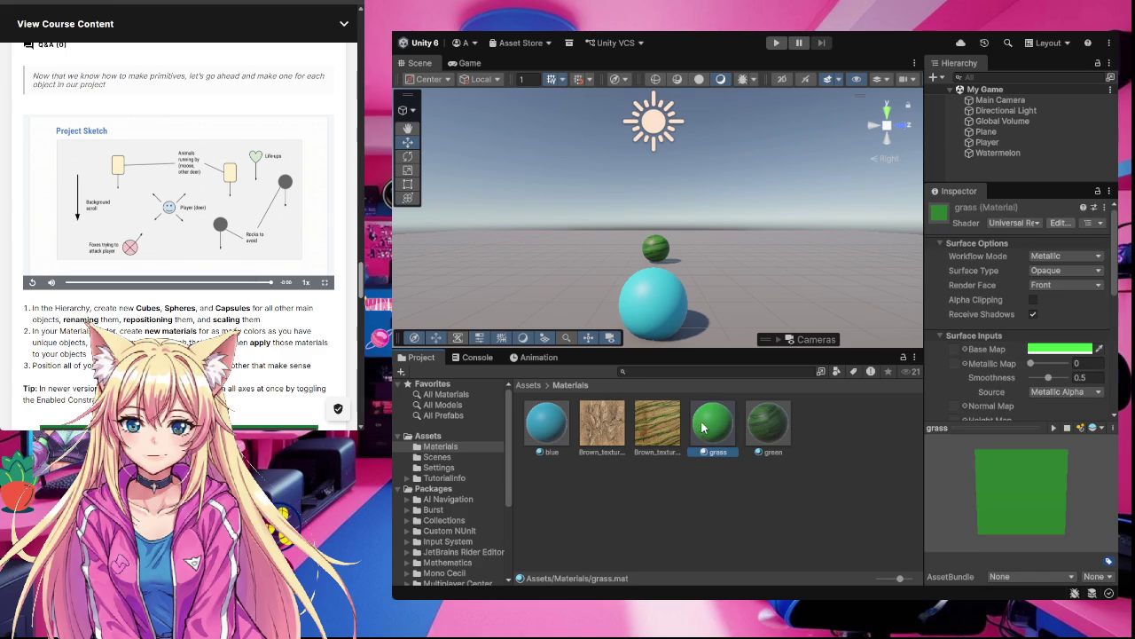
{"action": "left_click_drag", "start_coordinate": [969, 364], "coordinate": [954, 348]}
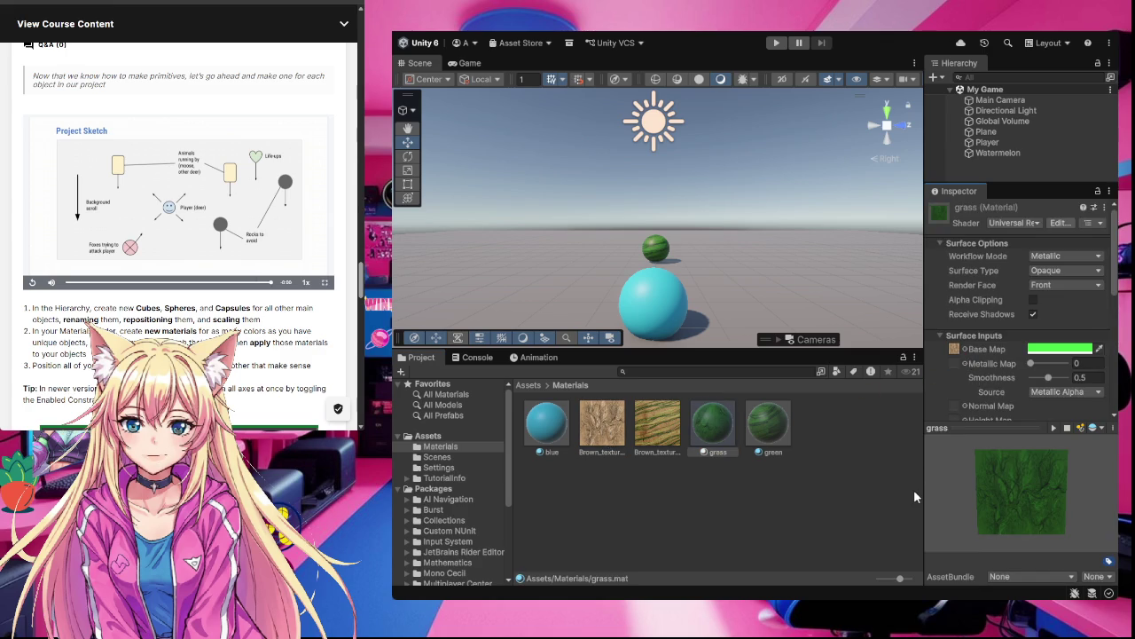
Apply the grass material to the Plane and tilt the view toward the grassy ground
{"action": "left_click_drag", "start_coordinate": [714, 424], "coordinate": [735, 330]}
{"action": "scroll", "coordinate": [743, 275], "scroll_direction": "down", "scroll_amount": 5}
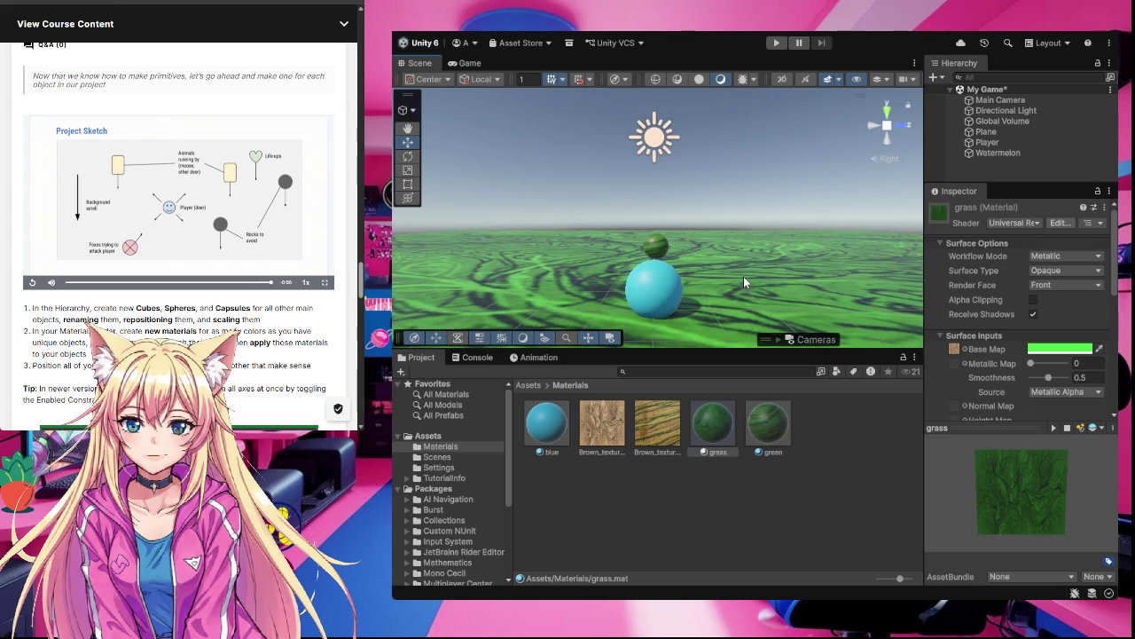
{"action": "scroll", "coordinate": [743, 281], "scroll_direction": "up", "scroll_amount": 3}
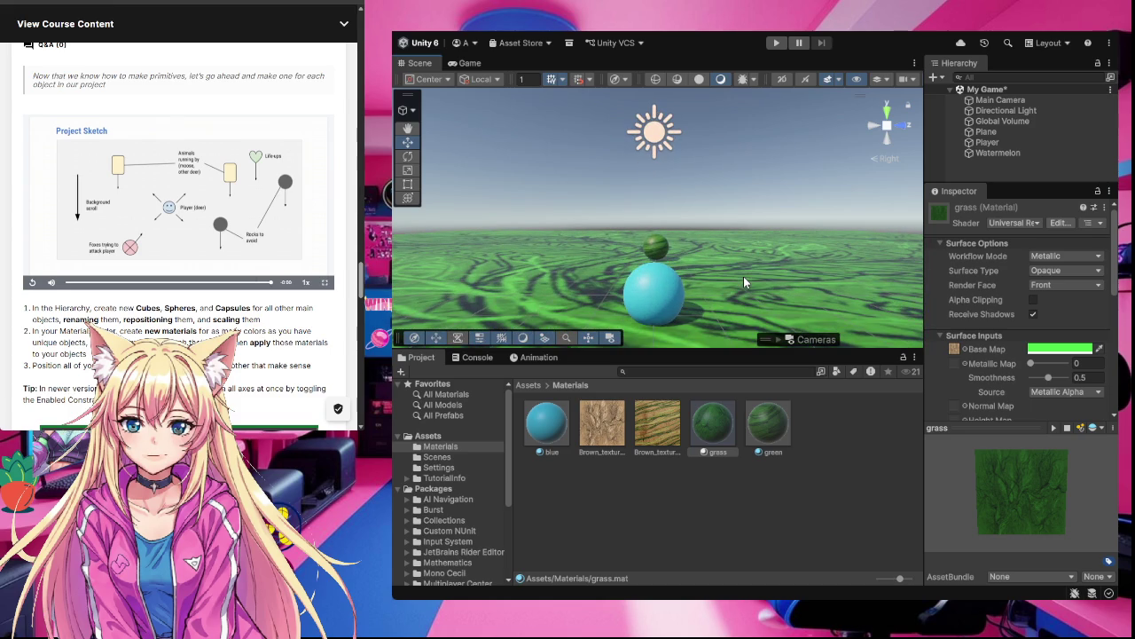
{"action": "scroll", "coordinate": [743, 280], "scroll_direction": "up", "scroll_amount": 2}
{"action": "mouse_move", "coordinate": [743, 276]}
{"action": "left_mouse_down"}
{"action": "mouse_move", "coordinate": [706, 357]}
{"action": "mouse_move", "coordinate": [727, 292]}
{"action": "mouse_move", "coordinate": [697, 286]}
{"action": "mouse_move", "coordinate": [741, 282]}
{"action": "mouse_move", "coordinate": [587, 312]}
{"action": "mouse_move", "coordinate": [667, 266]}
{"action": "mouse_move", "coordinate": [715, 282]}
{"action": "mouse_move", "coordinate": [723, 289]}
{"action": "mouse_move", "coordinate": [710, 307]}
{"action": "mouse_move", "coordinate": [739, 328]}
{"action": "mouse_move", "coordinate": [774, 303]}
{"action": "left_mouse_up"}
{"action": "scroll", "coordinate": [724, 289], "scroll_direction": "up", "scroll_amount": 5}
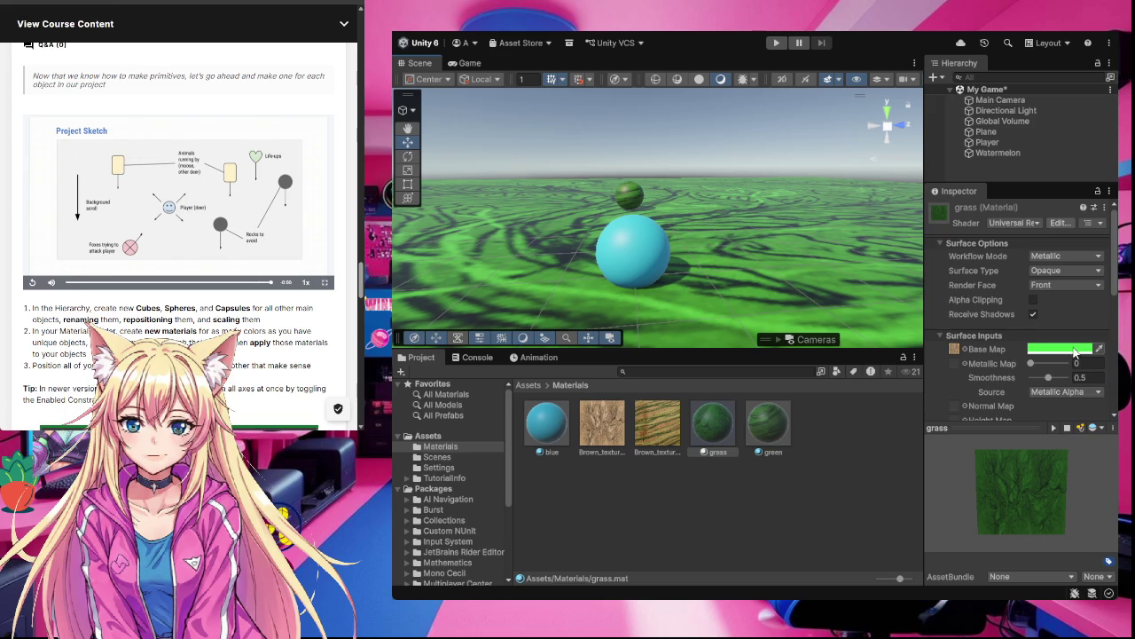
Step through the grass tints with Ctrl+Z/Ctrl+Y, comparing yellow, purple, blue-violet, green and orange ground
{"action": "key", "text": "ctrl+z"}
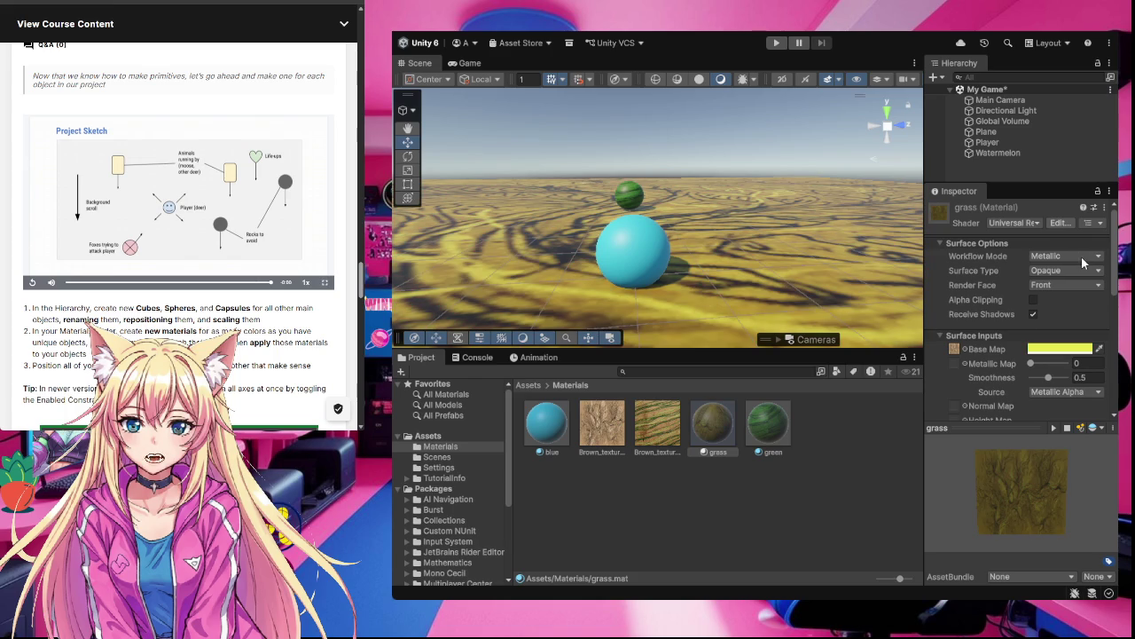
{"action": "key", "text": "ctrl+y"}
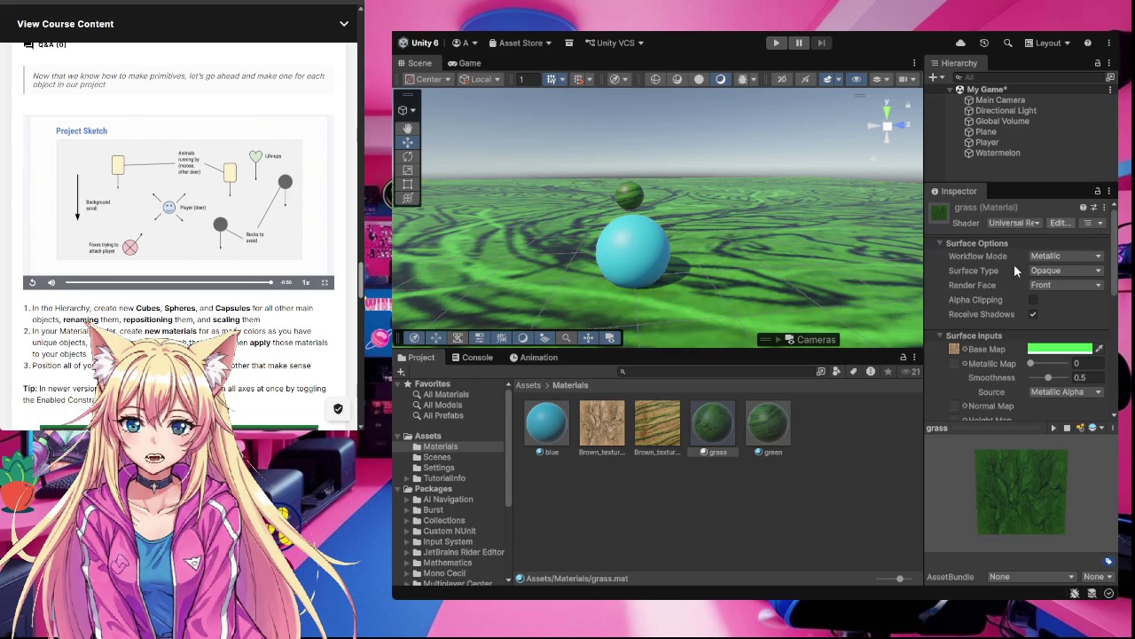
{"action": "key", "text": "ctrl+z"}
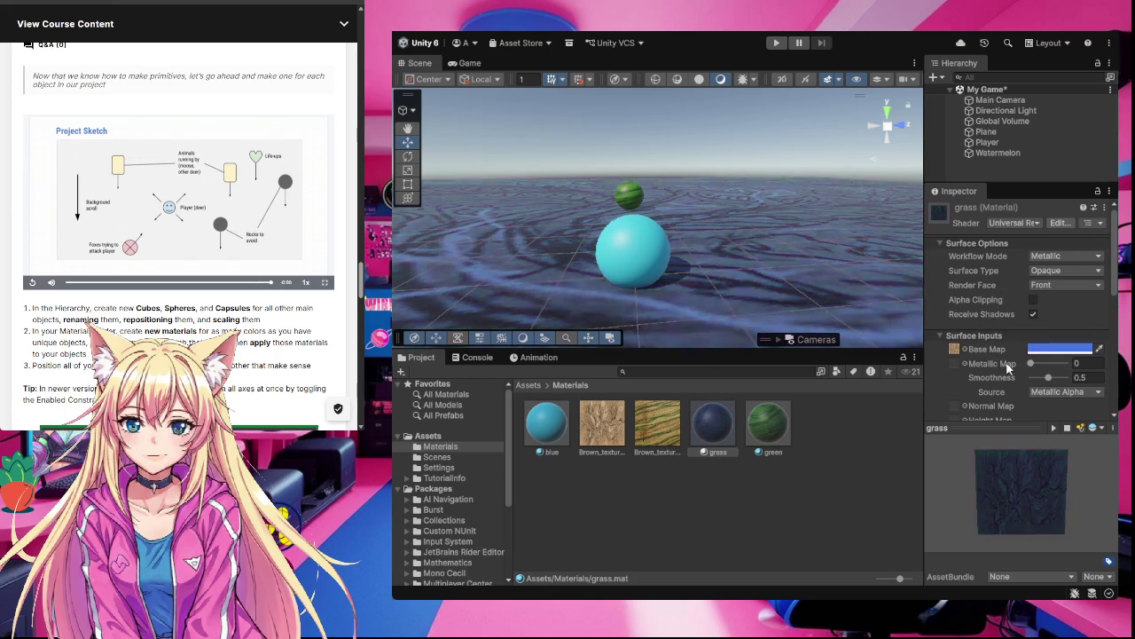
{"action": "key", "text": "ctrl+z"}
{"action": "key", "text": "ctrl+y"}
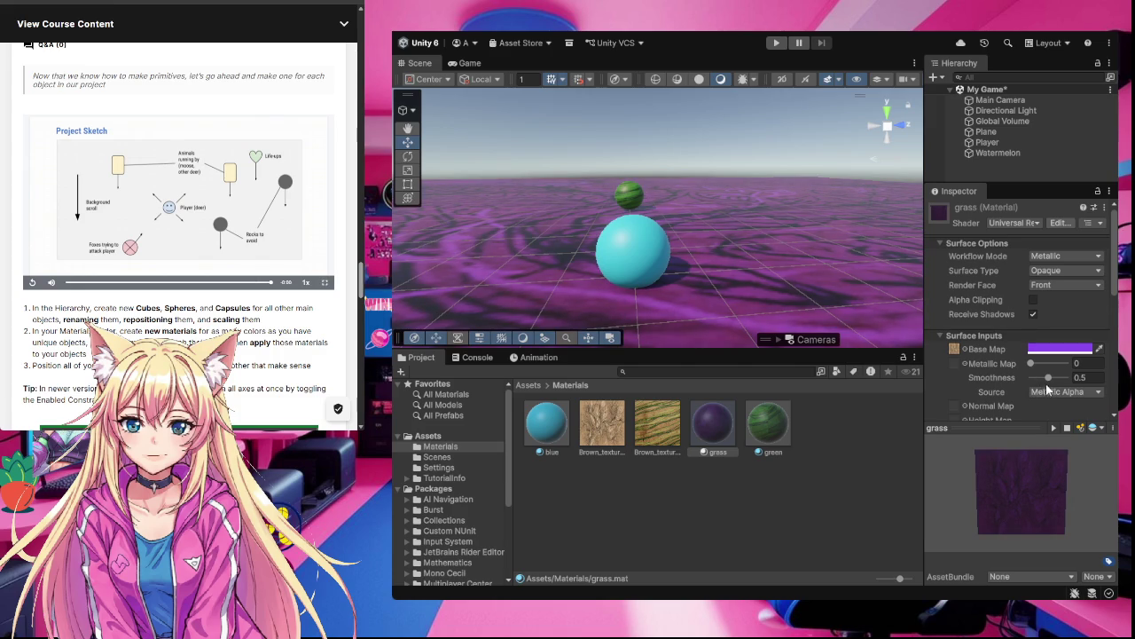
{"action": "key", "text": "ctrl+z"}
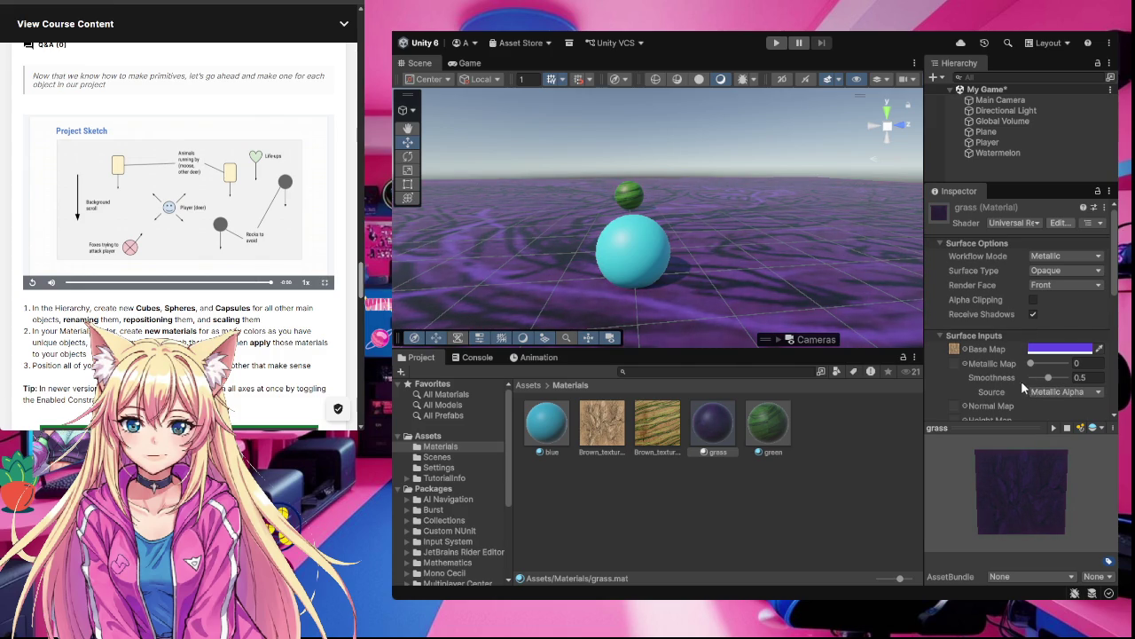
{"action": "key", "text": "ctrl+y"}
{"action": "key", "text": "ctrl+y"}
{"action": "key", "text": "ctrl+y"}
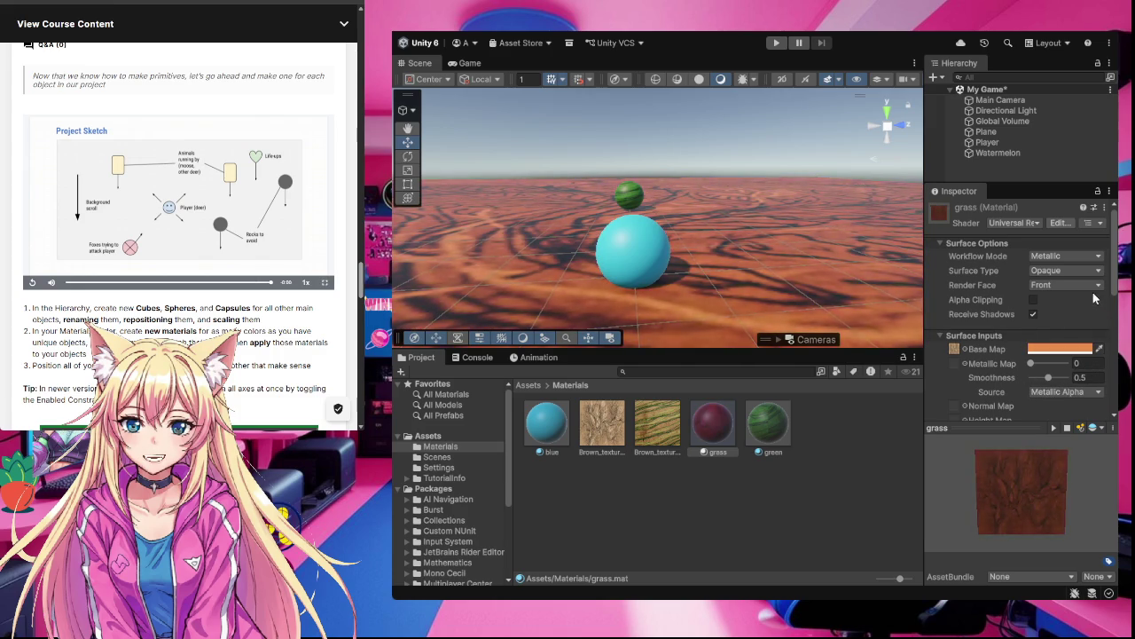
{"action": "key", "text": "ctrl+y"}
{"action": "key", "text": "ctrl+y"}
{"action": "key", "text": "ctrl+y"}
{"action": "key", "text": "ctrl+z"}
{"action": "key", "text": "ctrl+y"}
{"action": "key", "text": "ctrl+y"}
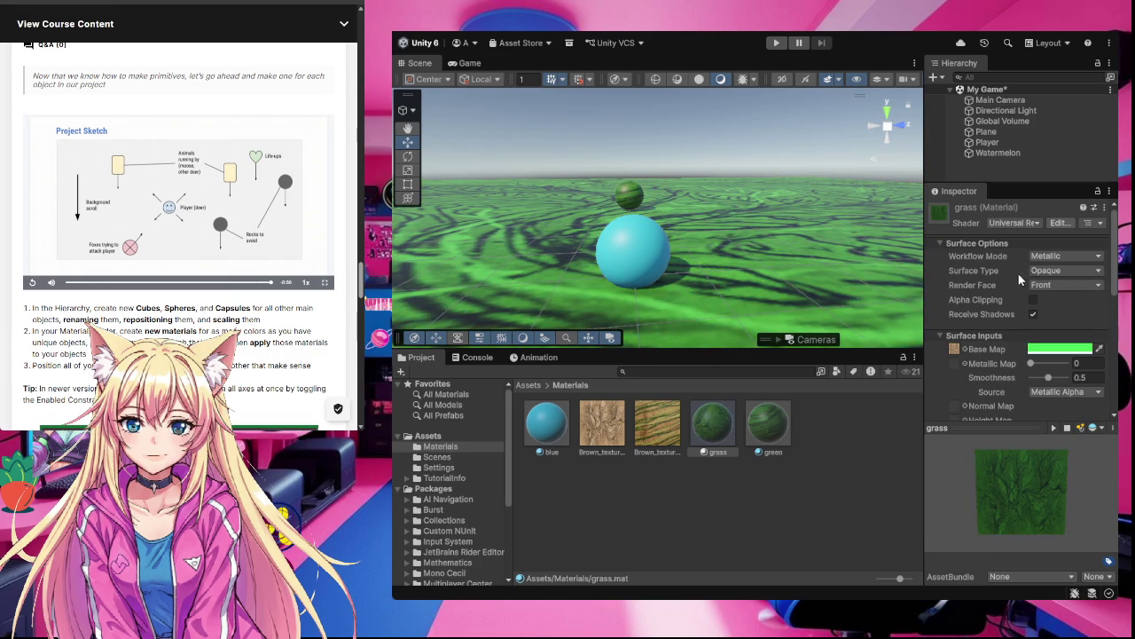
{"action": "key", "text": "ctrl+z"}
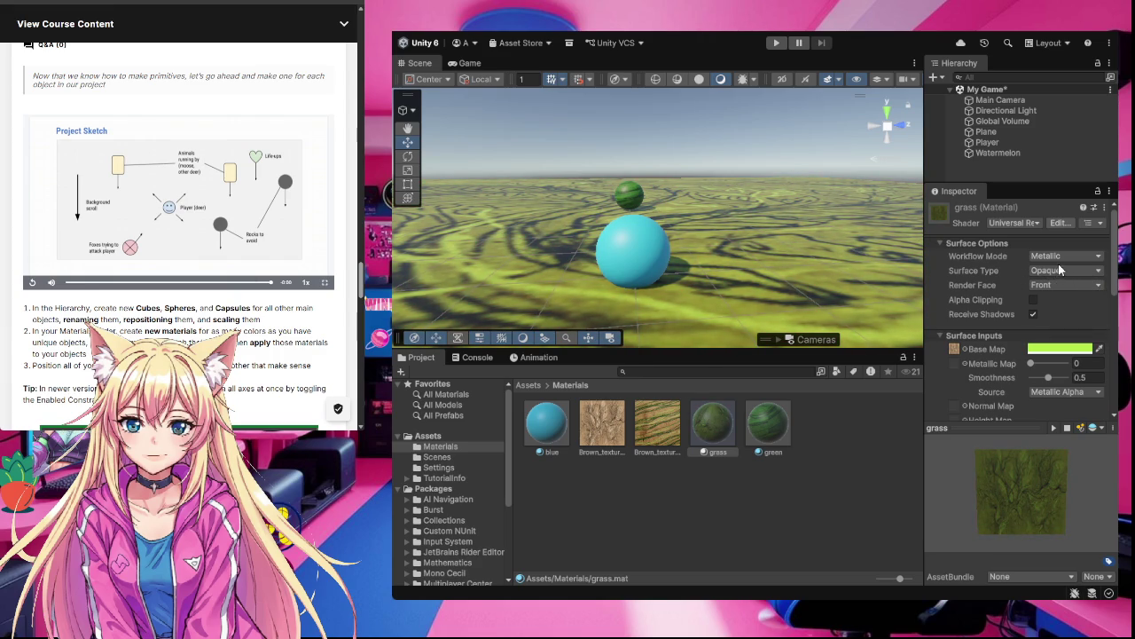
{"action": "key", "text": "ctrl+z"}
{"action": "key", "text": "ctrl+z"}
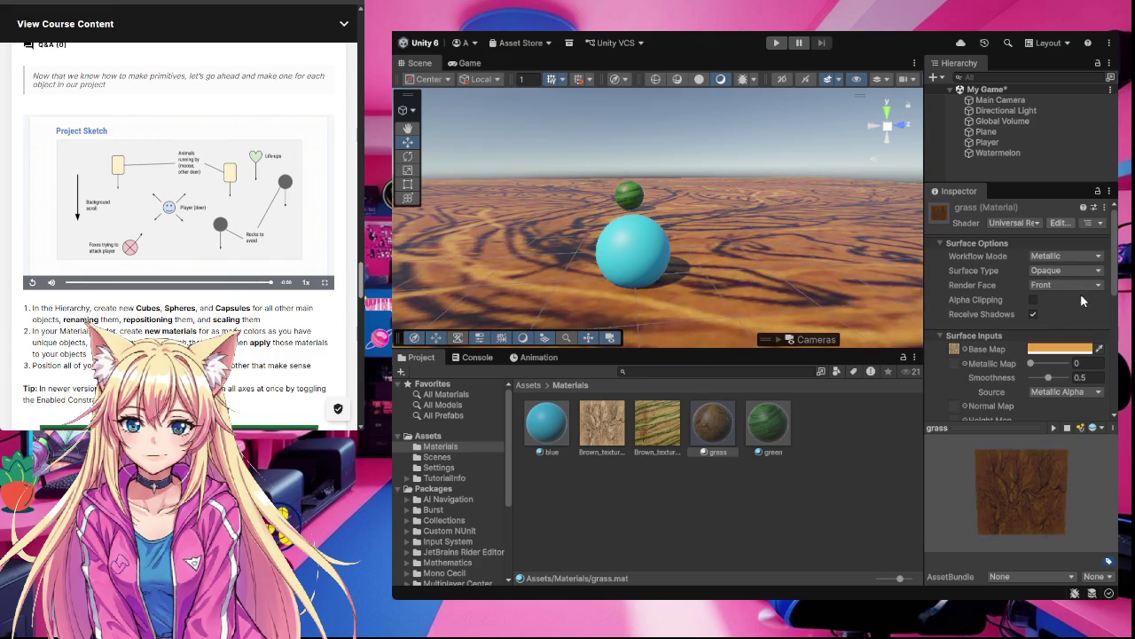
{"action": "key", "text": "ctrl+z"}
{"action": "key", "text": "ctrl+z"}
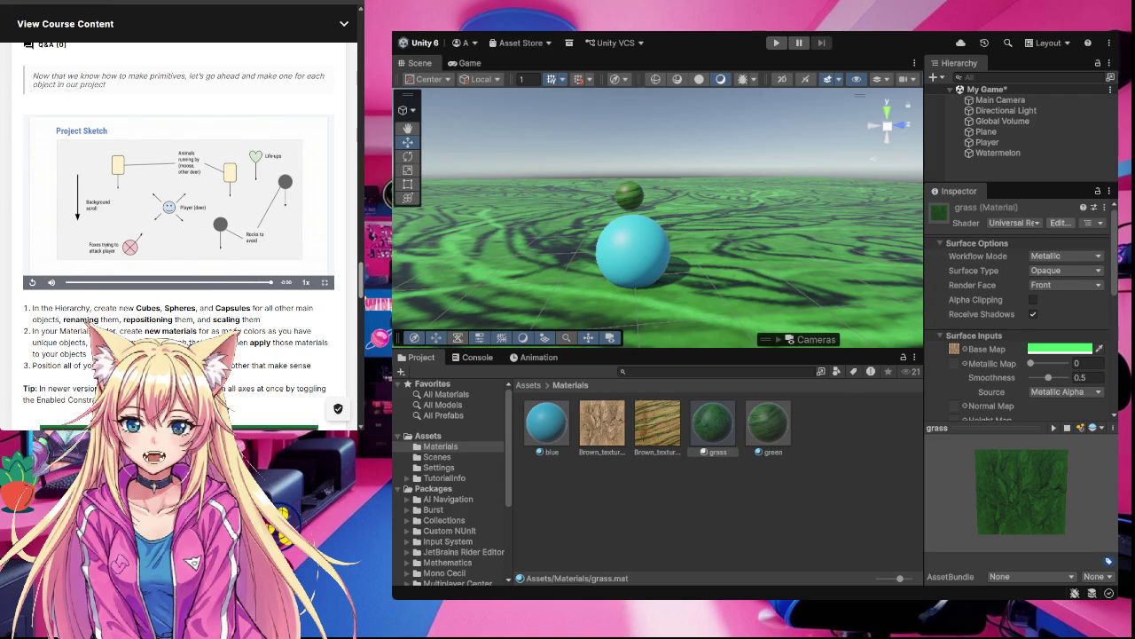
Play the step 6 Unity Package export video on the course page and save the My Game scene
{"action": "scroll", "coordinate": [235, 362], "scroll_direction": "down", "scroll_amount": 3}
{"action": "scroll", "coordinate": [235, 362], "scroll_direction": "down", "scroll_amount": 1}
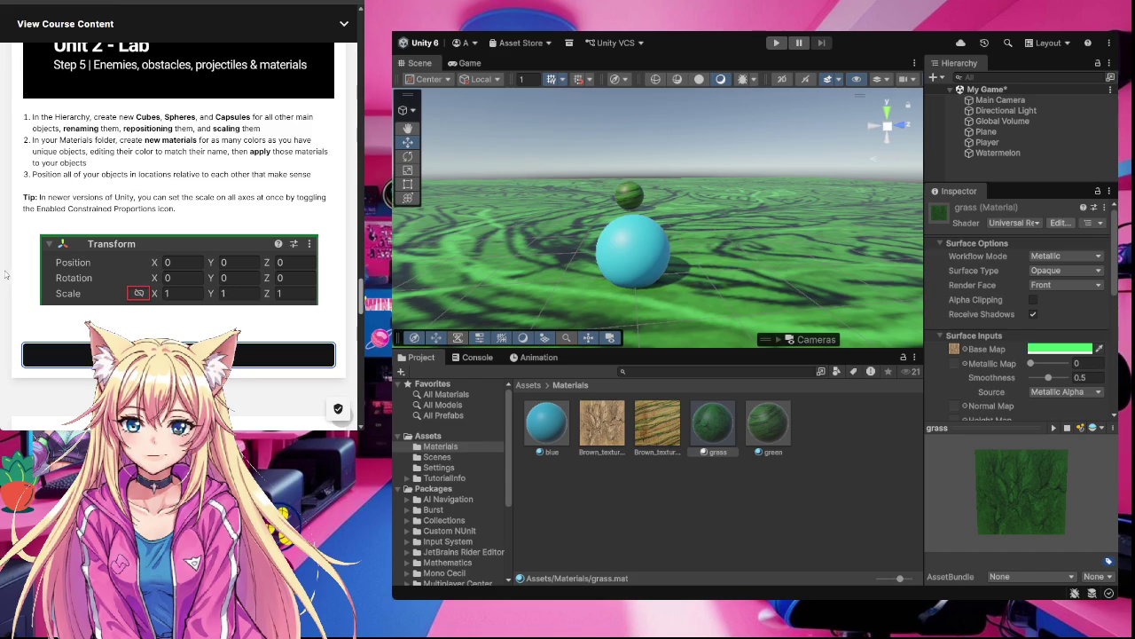
{"action": "scroll", "coordinate": [189, 278], "scroll_direction": "down", "scroll_amount": 5}
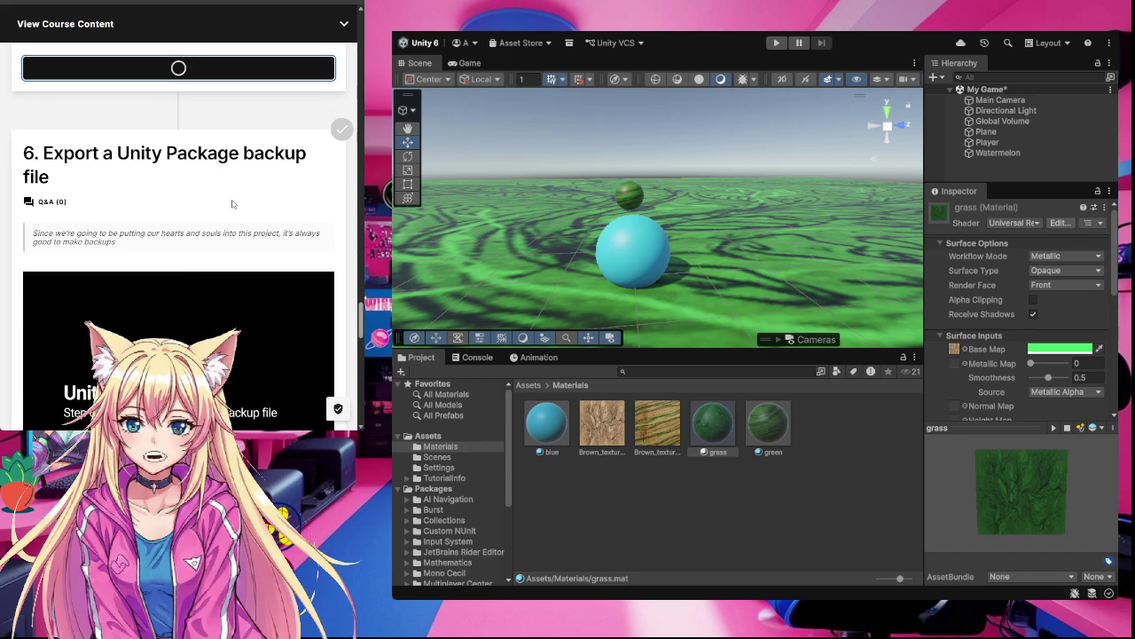
{"action": "scroll", "coordinate": [231, 204], "scroll_direction": "down", "scroll_amount": 2}
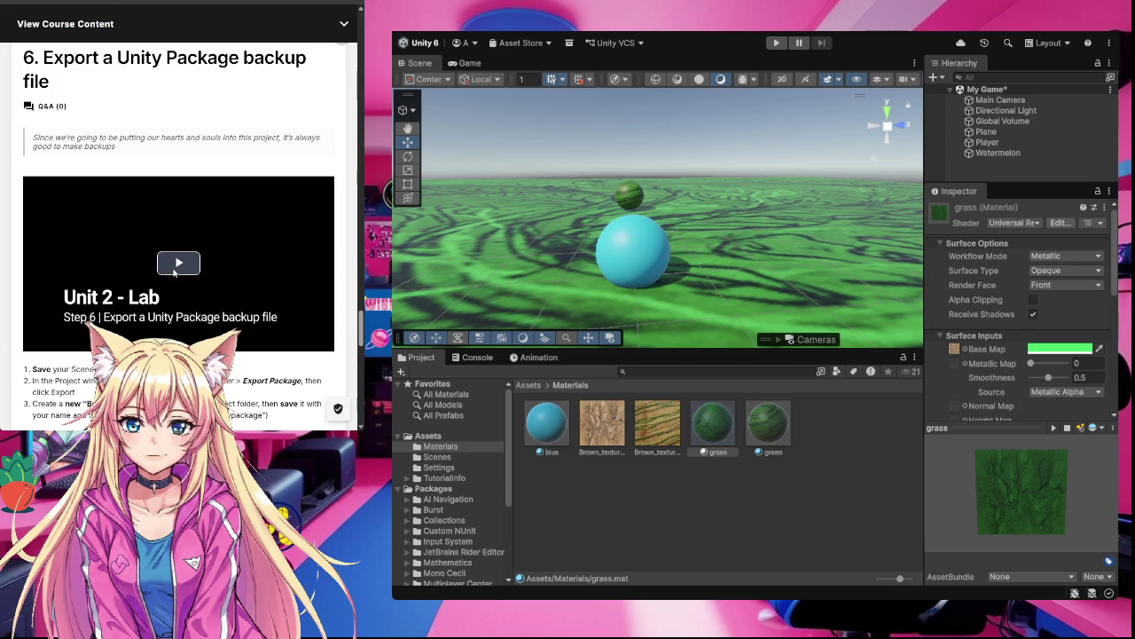
{"action": "left_click", "coordinate": [190, 260]}
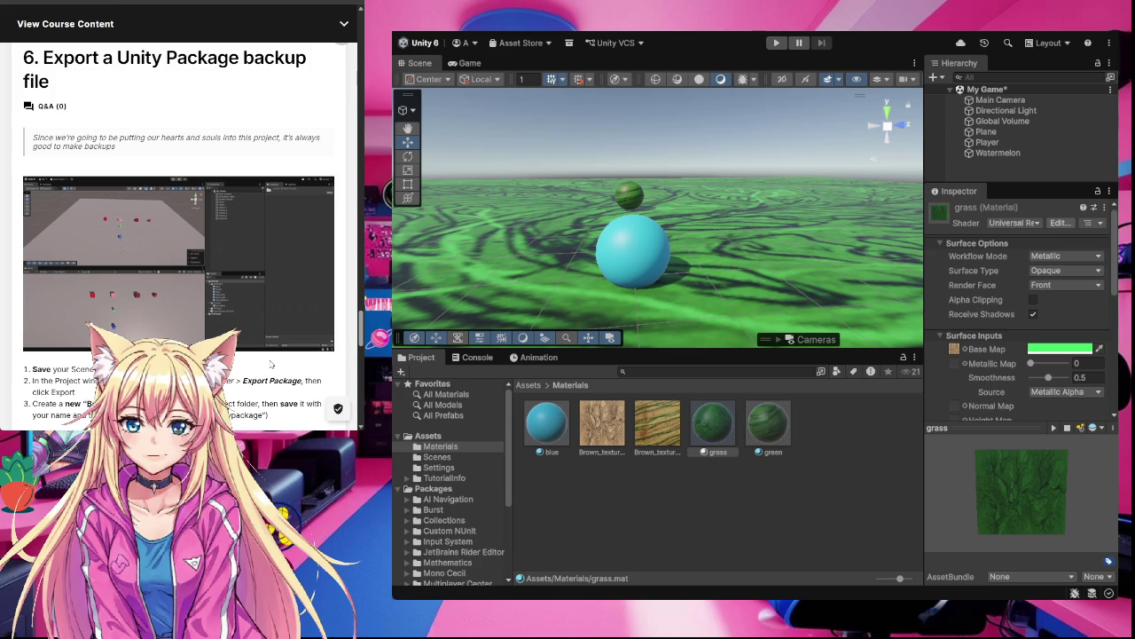
{"action": "mouse_move", "coordinate": [266, 337]}
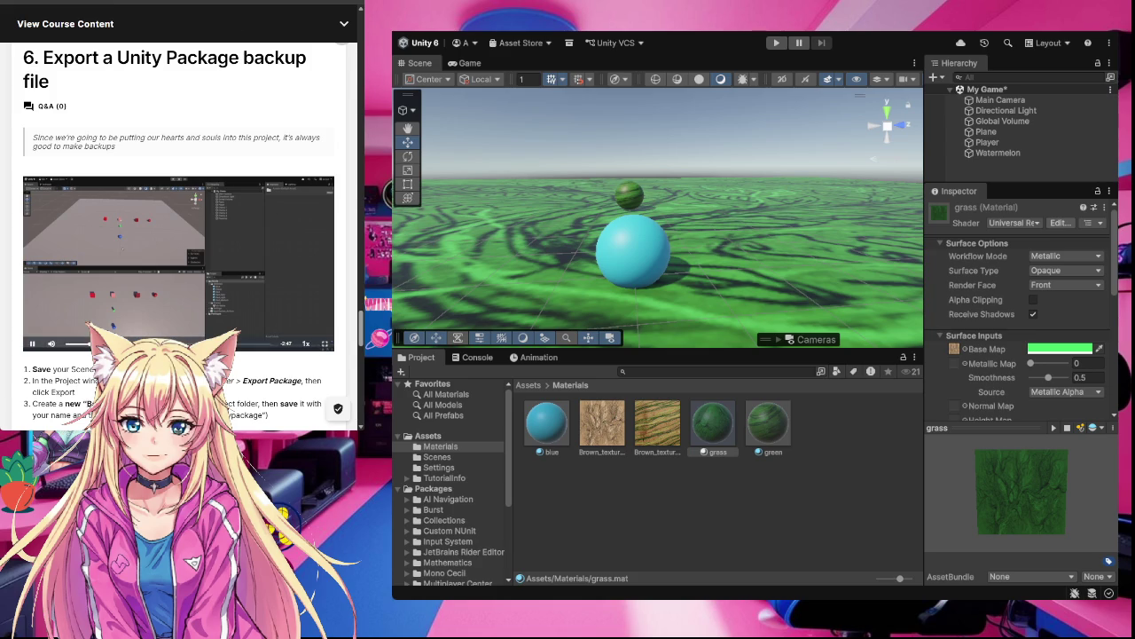
{"action": "key", "text": "ctrl+s"}
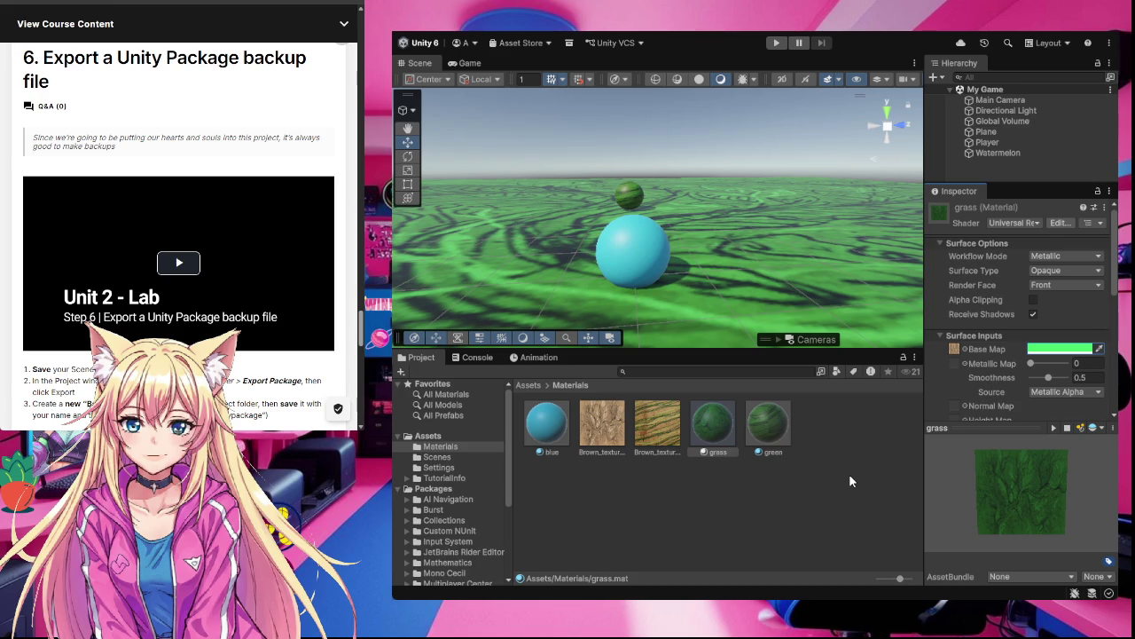
Restart and scrub the course video, then show the top-level Assets folder in the Project window
{"action": "left_click", "coordinate": [174, 261]}
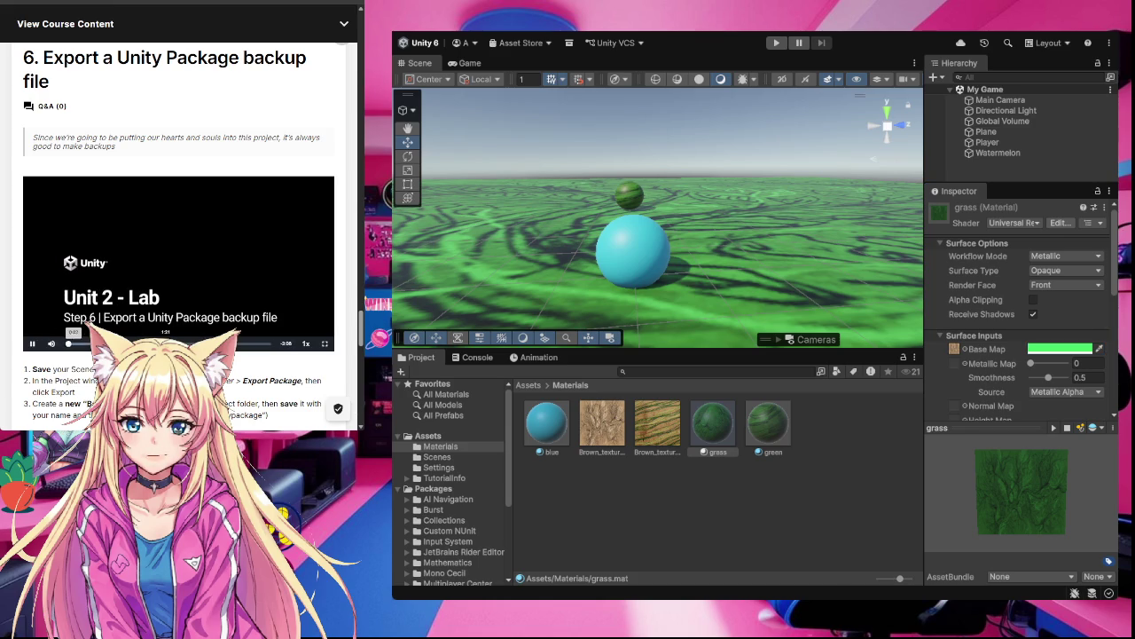
{"action": "left_click", "coordinate": [105, 342]}
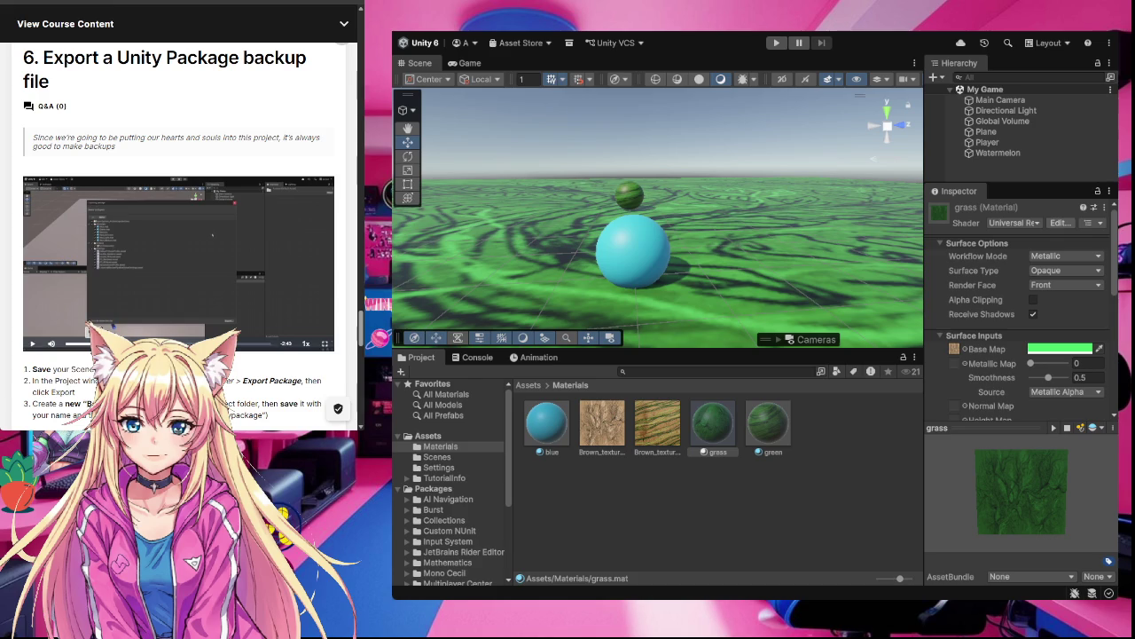
{"action": "key", "text": "Left"}
{"action": "key", "text": "Left"}
{"action": "key", "text": "Left"}
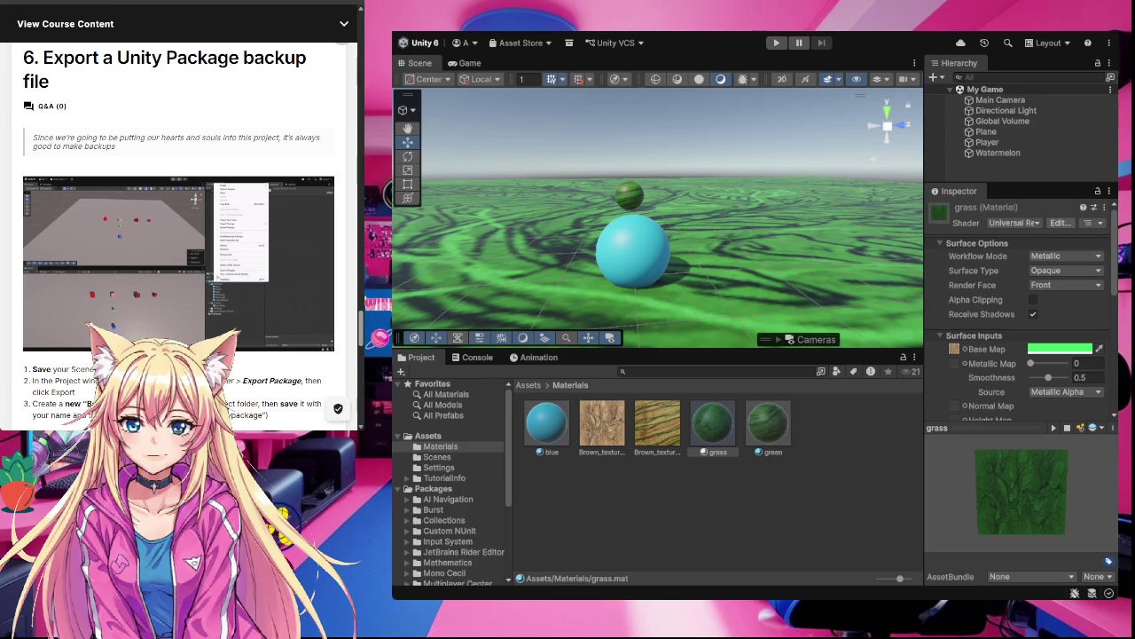
{"action": "left_click", "coordinate": [428, 435]}
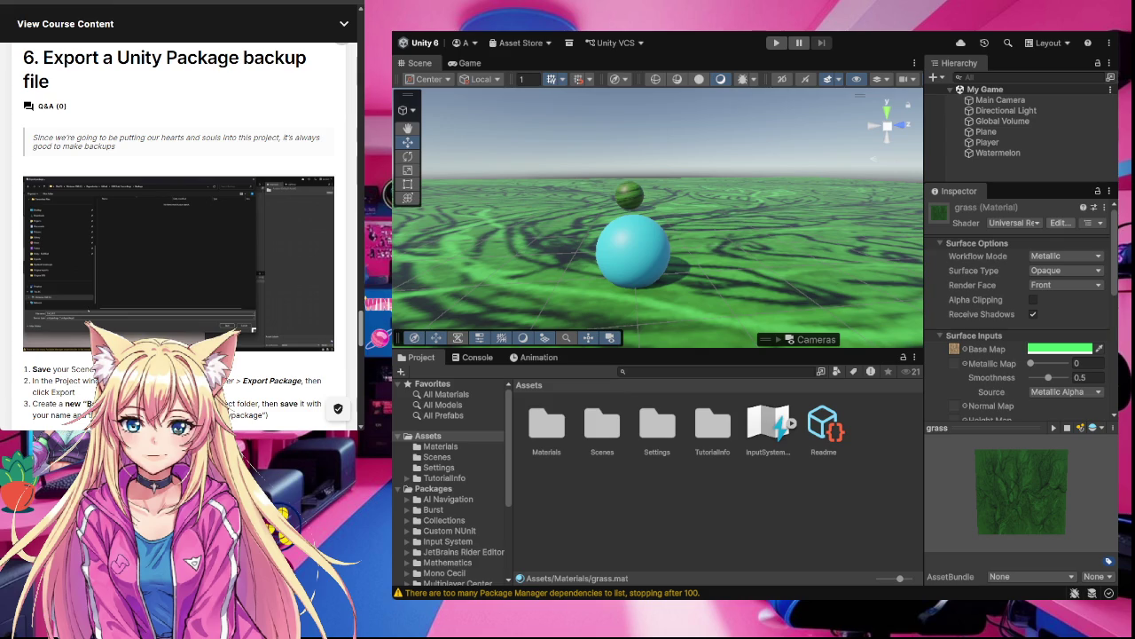
{"action": "scroll", "coordinate": [178, 222], "scroll_direction": "down", "scroll_amount": 2}
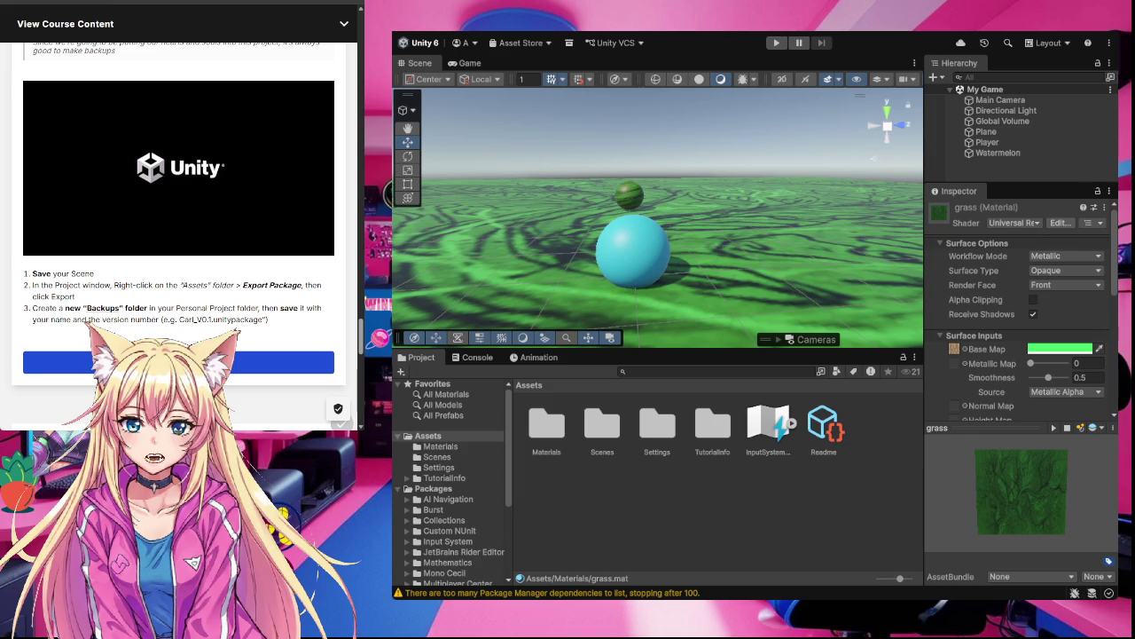
Mark step 6, exporting a Unity Package backup, as complete on the course page
{"action": "left_click", "coordinate": [672, 407]}
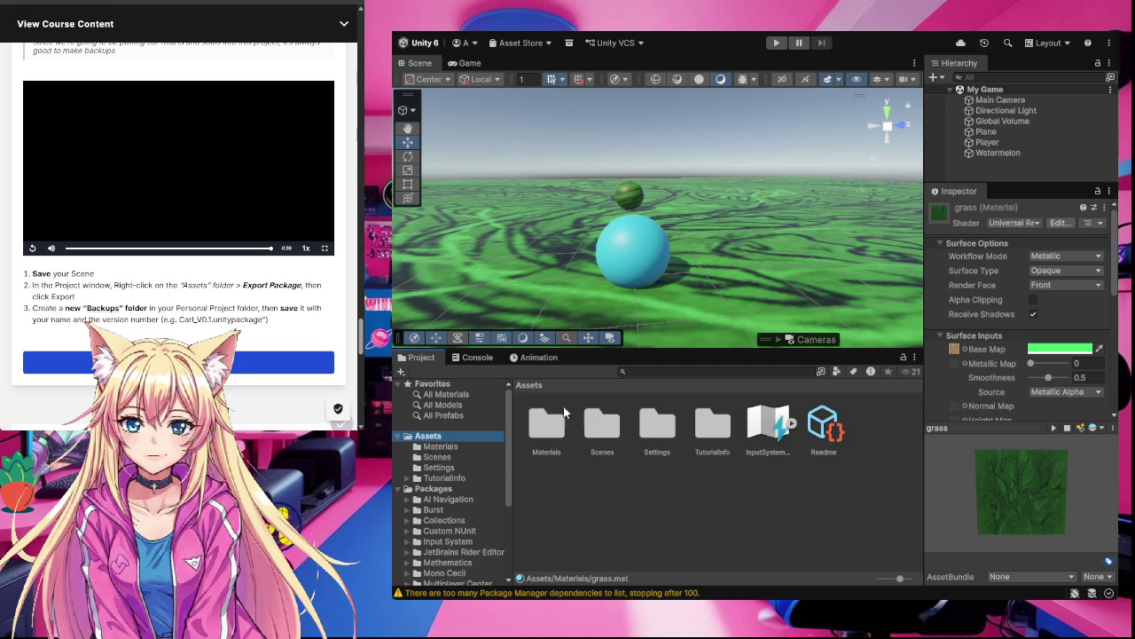
{"action": "left_click", "coordinate": [237, 362]}
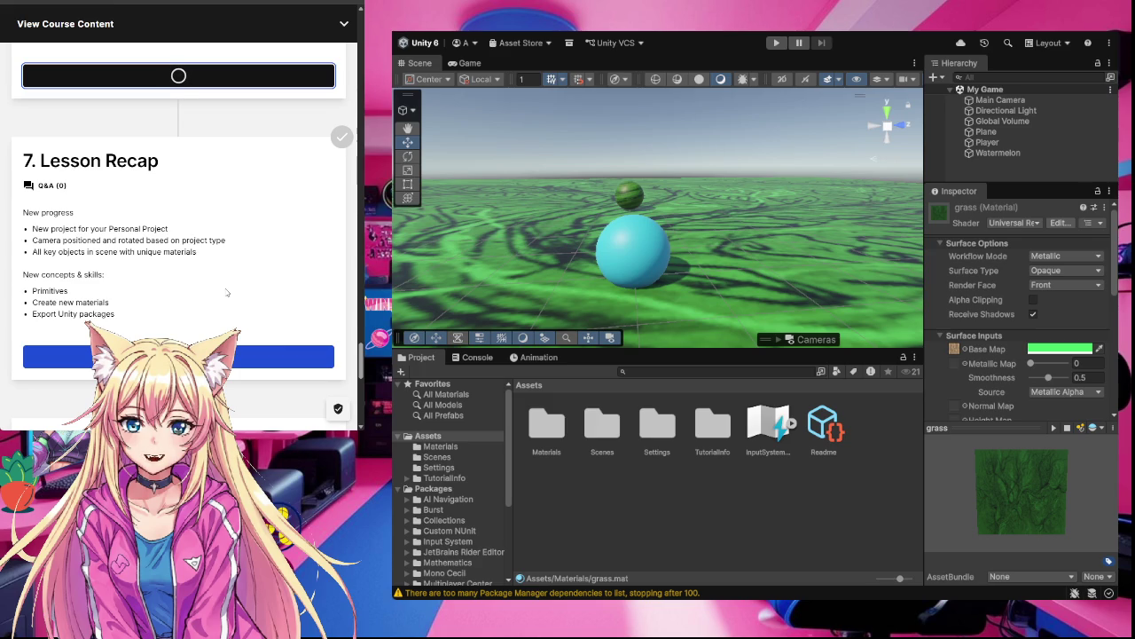
Mark the Lesson Recap step as complete on the course page
{"action": "scroll", "coordinate": [227, 293], "scroll_direction": "down", "scroll_amount": 2}
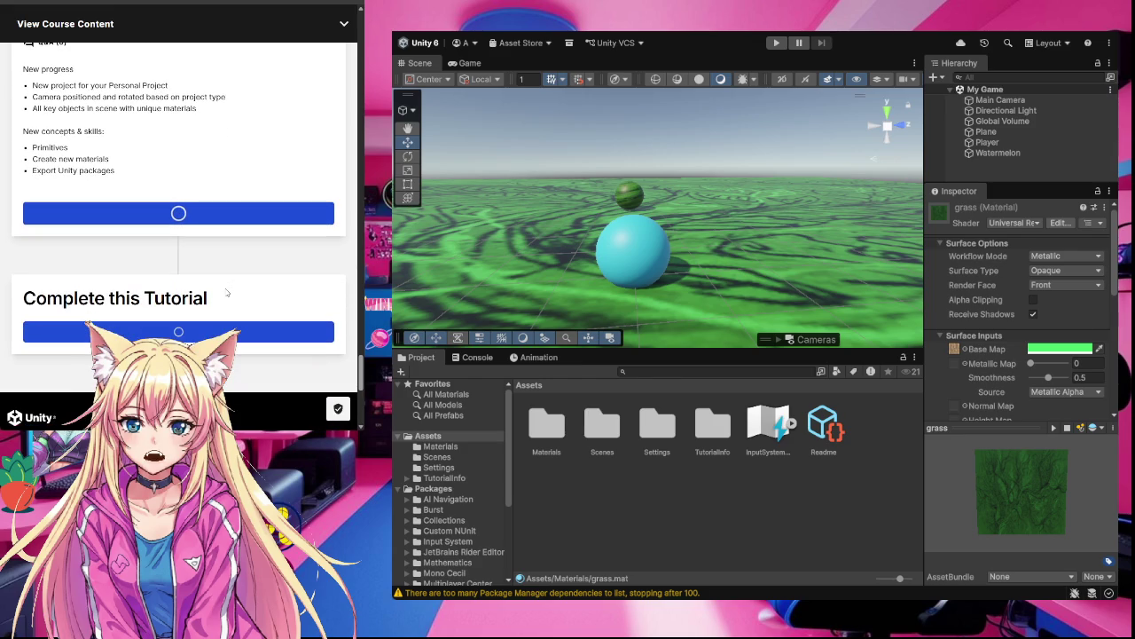
{"action": "scroll", "coordinate": [227, 293], "scroll_direction": "up", "scroll_amount": 3}
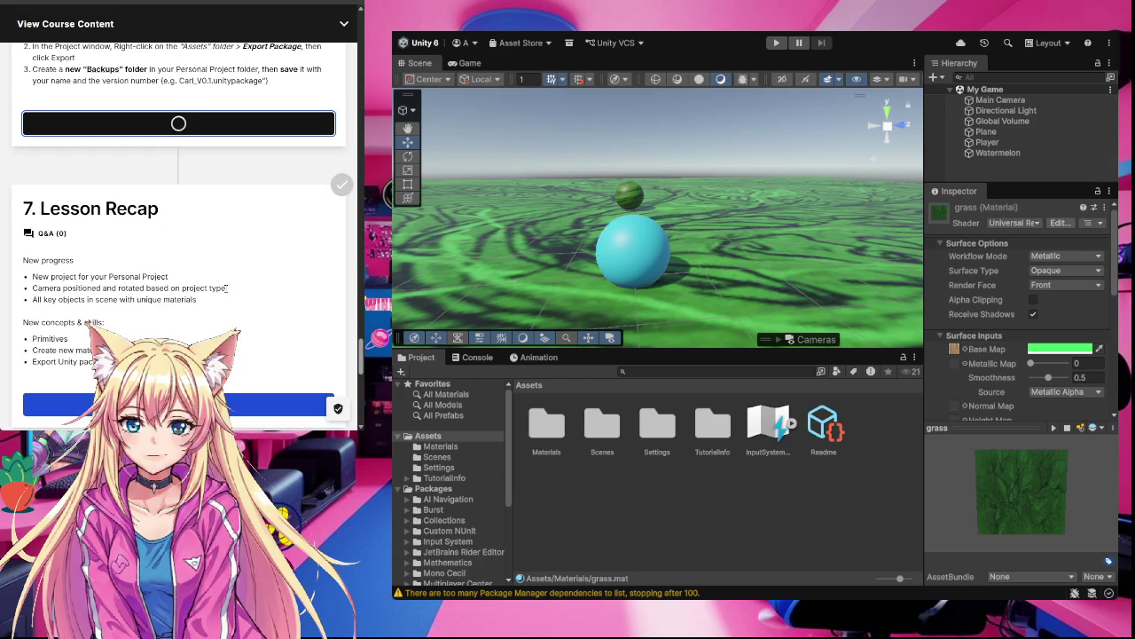
{"action": "scroll", "coordinate": [191, 273], "scroll_direction": "up", "scroll_amount": 2}
{"action": "scroll", "coordinate": [191, 273], "scroll_direction": "down", "scroll_amount": 4}
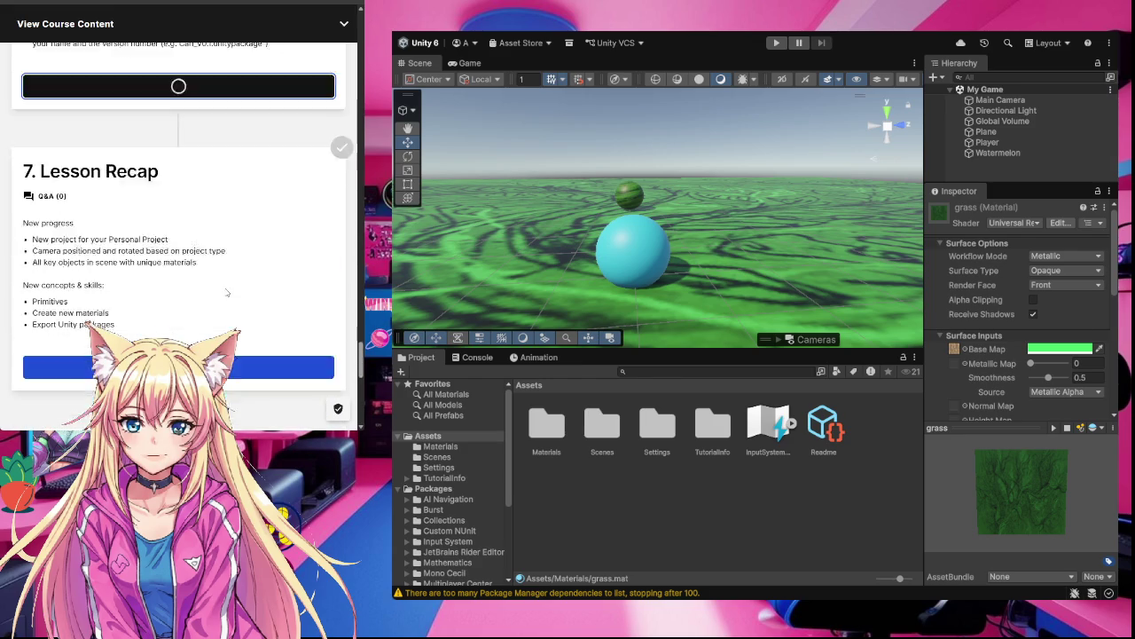
{"action": "left_click", "coordinate": [190, 274]}
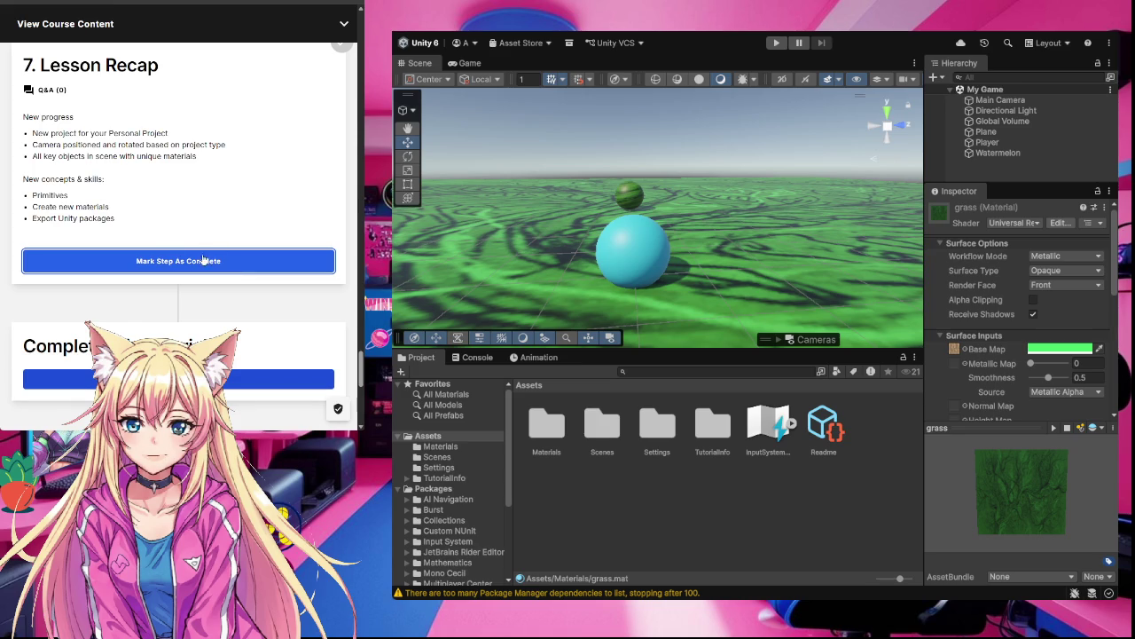
{"action": "left_click", "coordinate": [203, 269]}
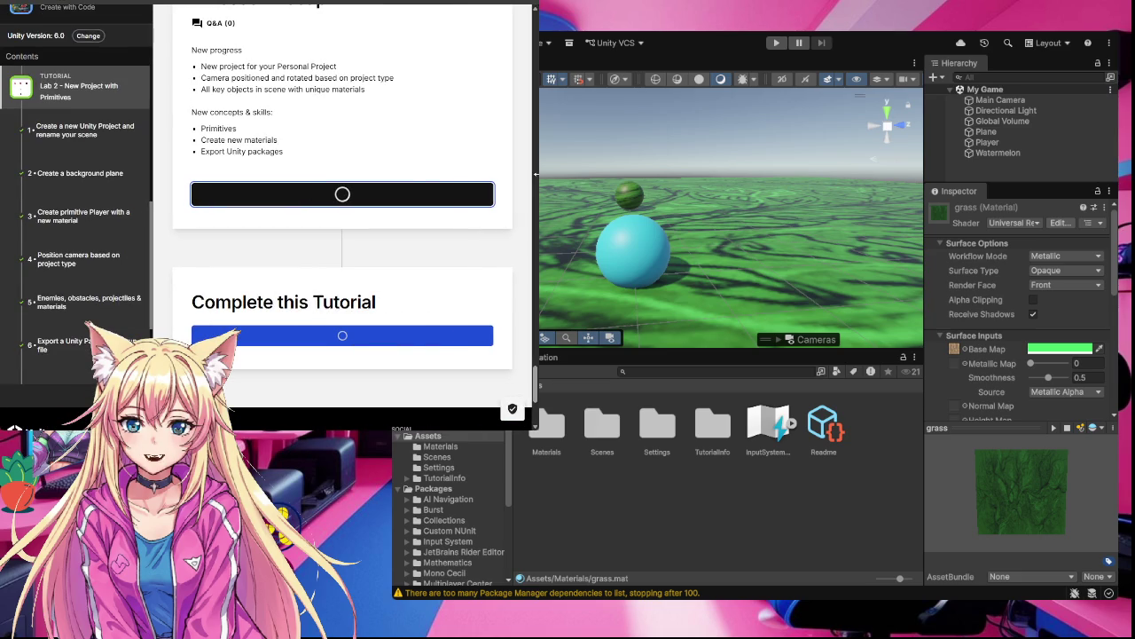
Mark the lab's first tutorial step as complete
{"action": "scroll", "coordinate": [52, 293], "scroll_direction": "up", "scroll_amount": 4}
{"action": "scroll", "coordinate": [25, 258], "scroll_direction": "down", "scroll_amount": 5}
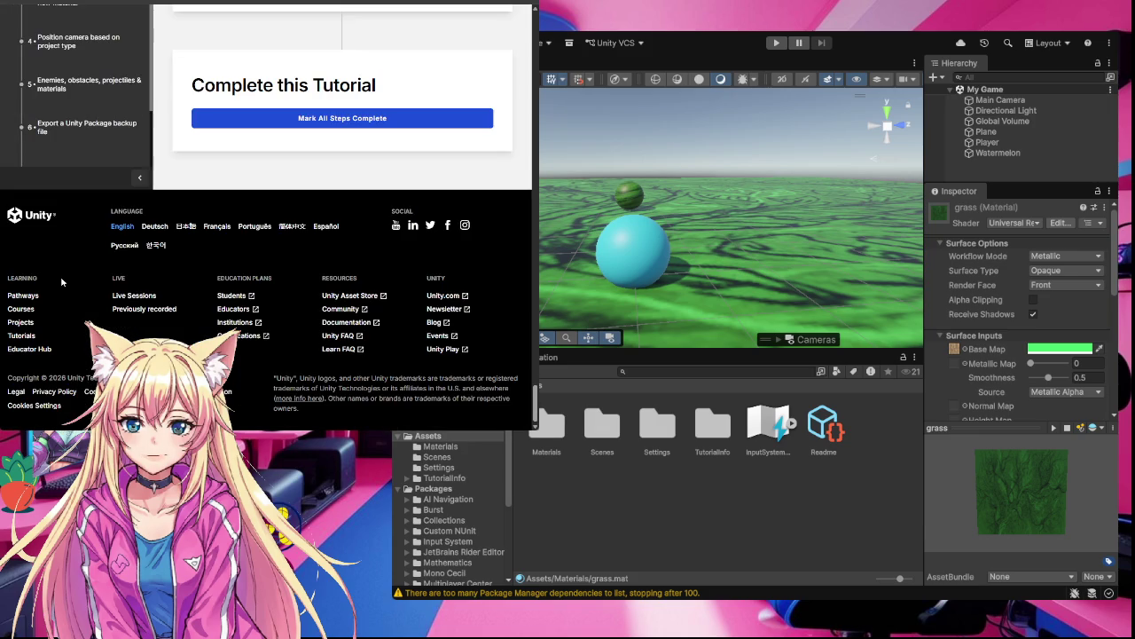
{"action": "scroll", "coordinate": [398, 133], "scroll_direction": "up", "scroll_amount": 5}
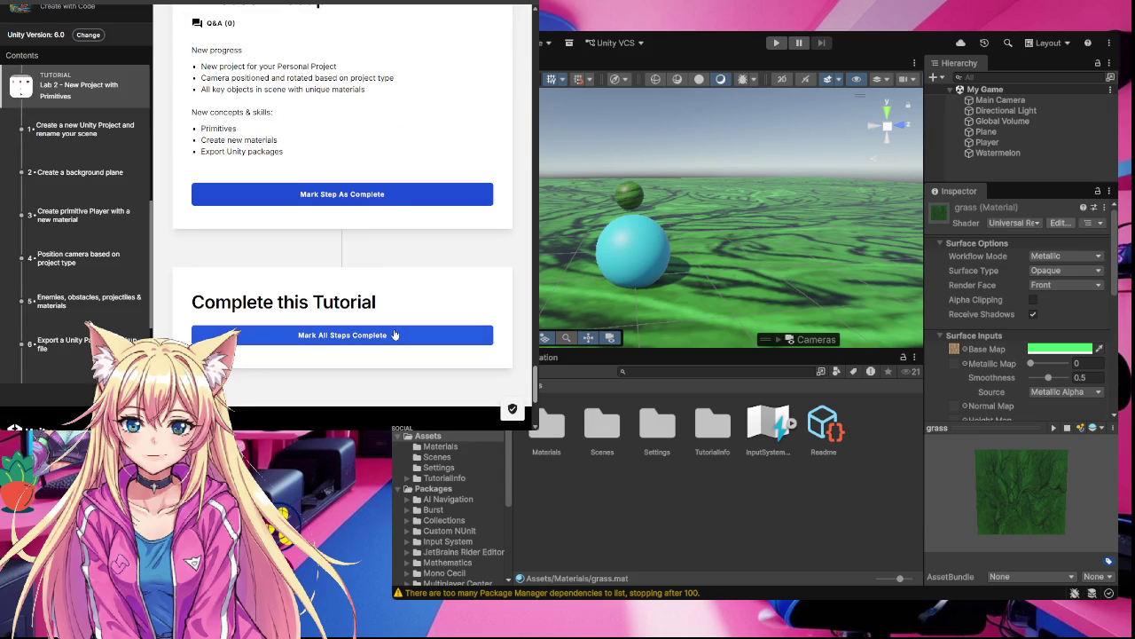
{"action": "scroll", "coordinate": [395, 334], "scroll_direction": "up", "scroll_amount": 2}
{"action": "scroll", "coordinate": [396, 334], "scroll_direction": "up", "scroll_amount": 10}
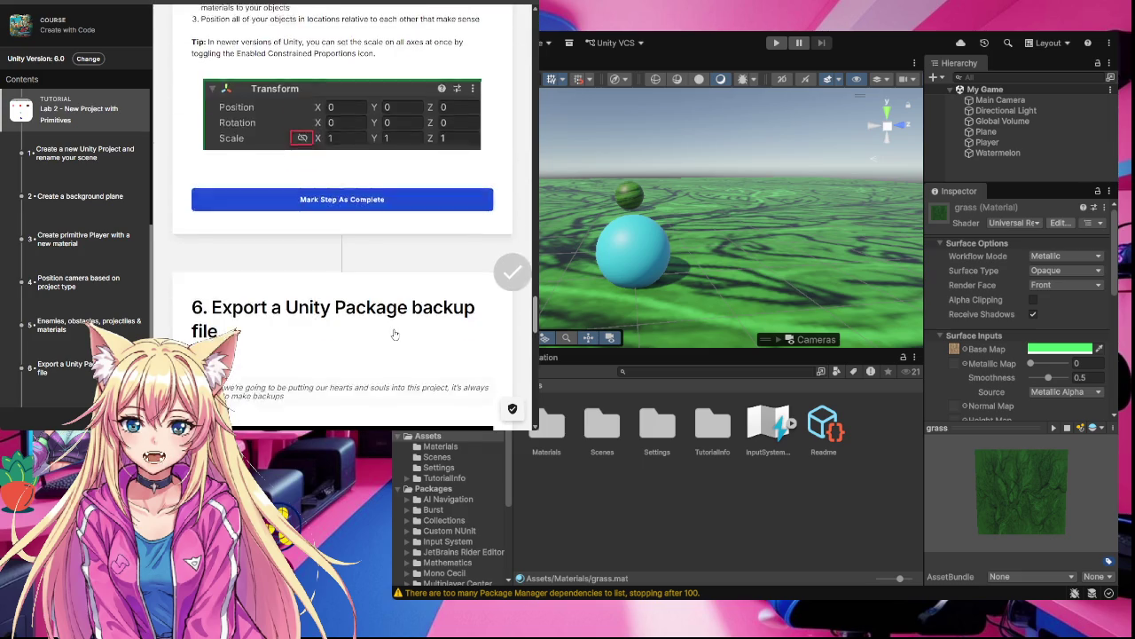
{"action": "scroll", "coordinate": [395, 335], "scroll_direction": "up", "scroll_amount": 10}
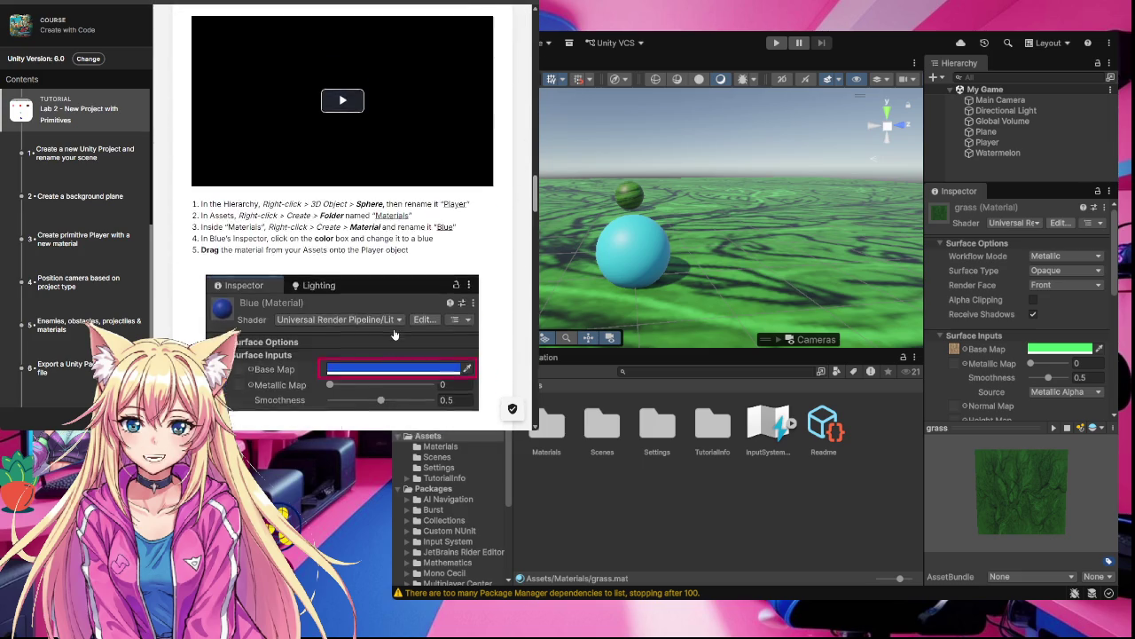
{"action": "scroll", "coordinate": [396, 334], "scroll_direction": "up", "scroll_amount": 10}
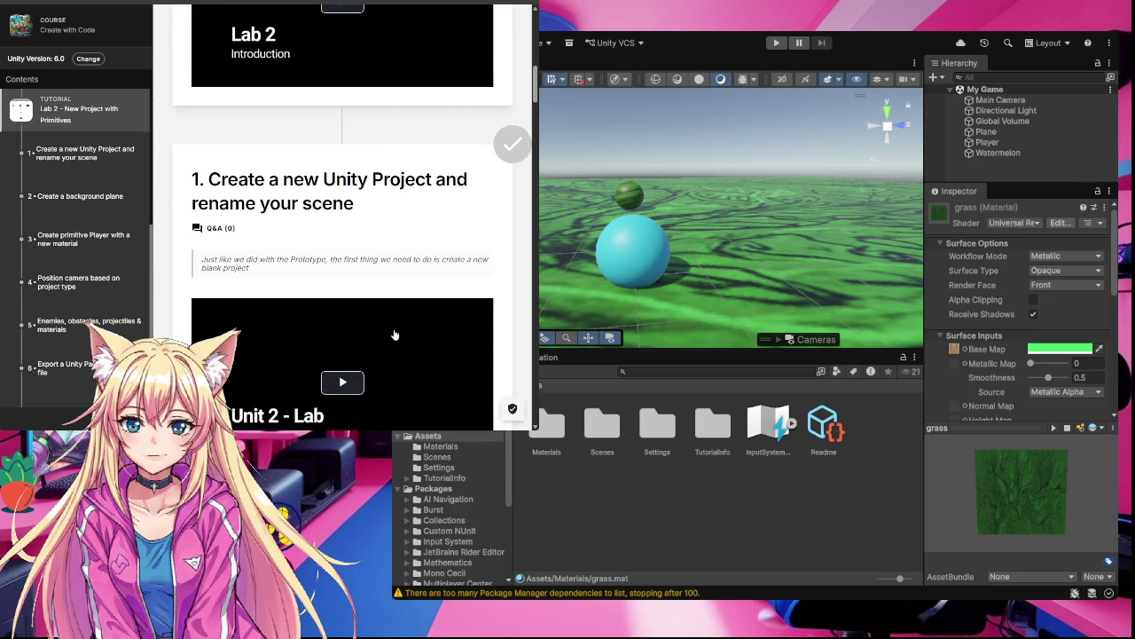
{"action": "scroll", "coordinate": [395, 335], "scroll_direction": "up", "scroll_amount": 5}
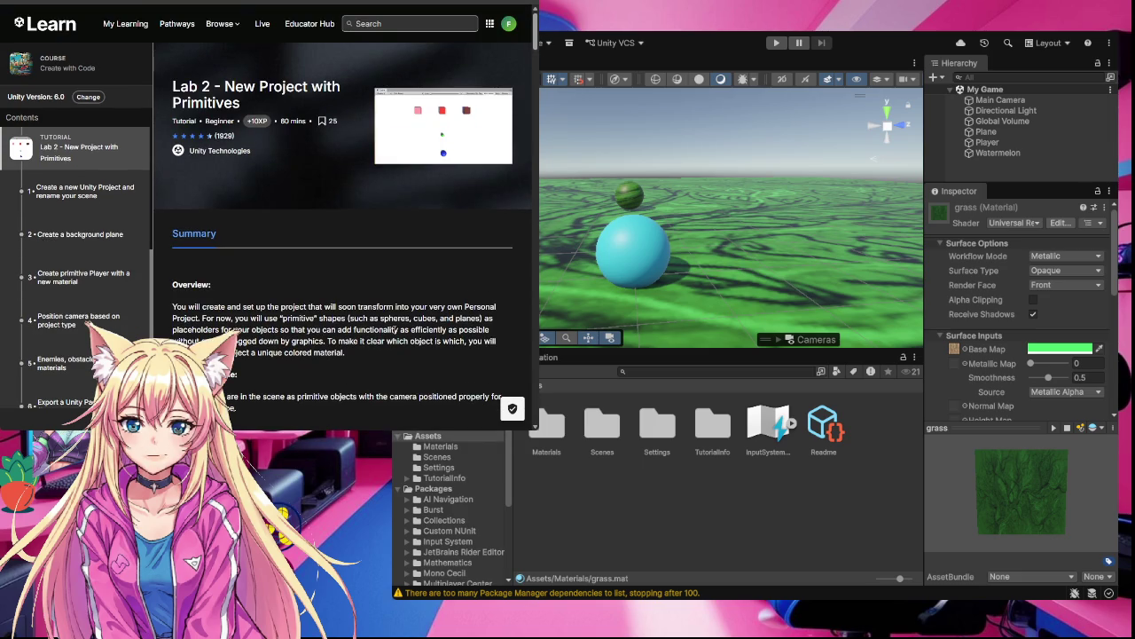
{"action": "scroll", "coordinate": [233, 181], "scroll_direction": "down", "scroll_amount": 10}
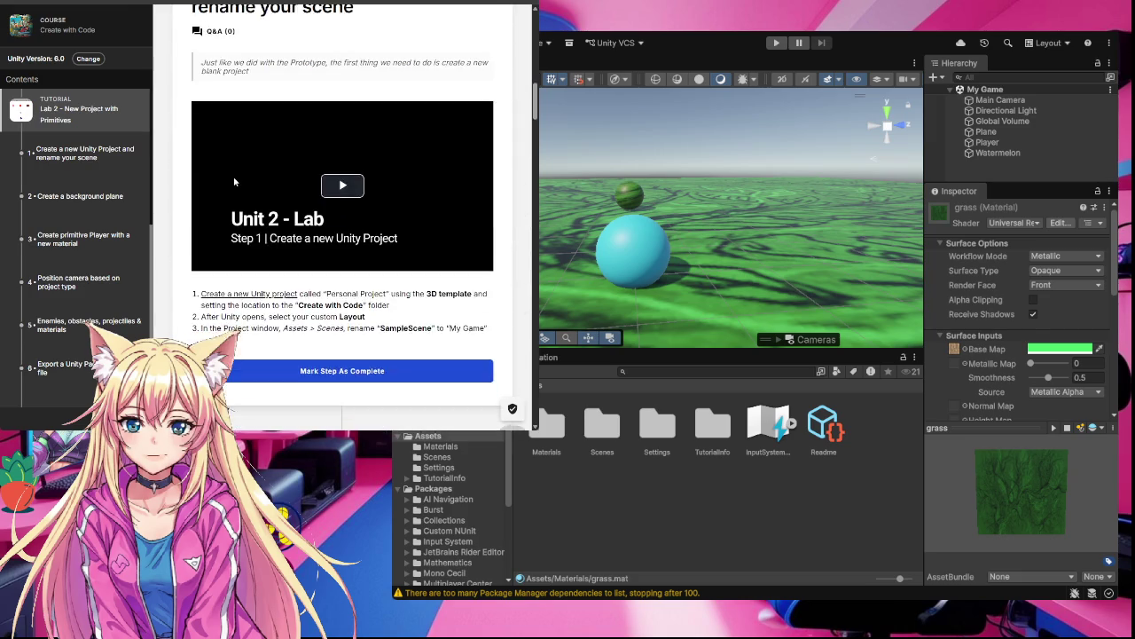
{"action": "left_click", "coordinate": [290, 180]}
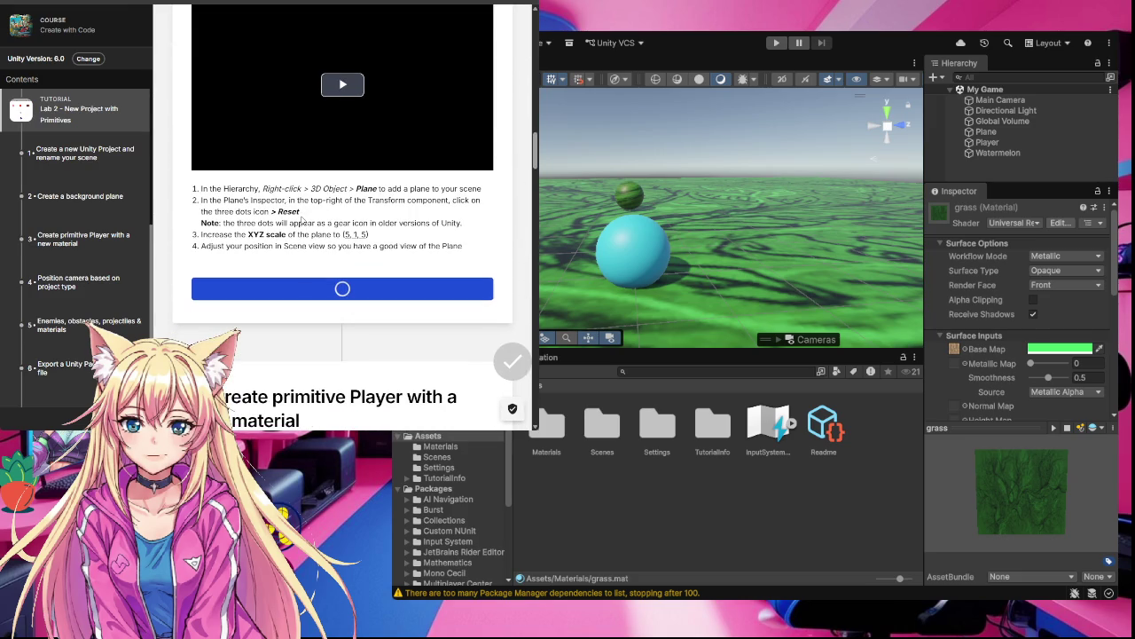
Select the project's Assets folder and return to the '2. Create a background plane' heading
{"action": "scroll", "coordinate": [84, 214], "scroll_direction": "up", "scroll_amount": 5}
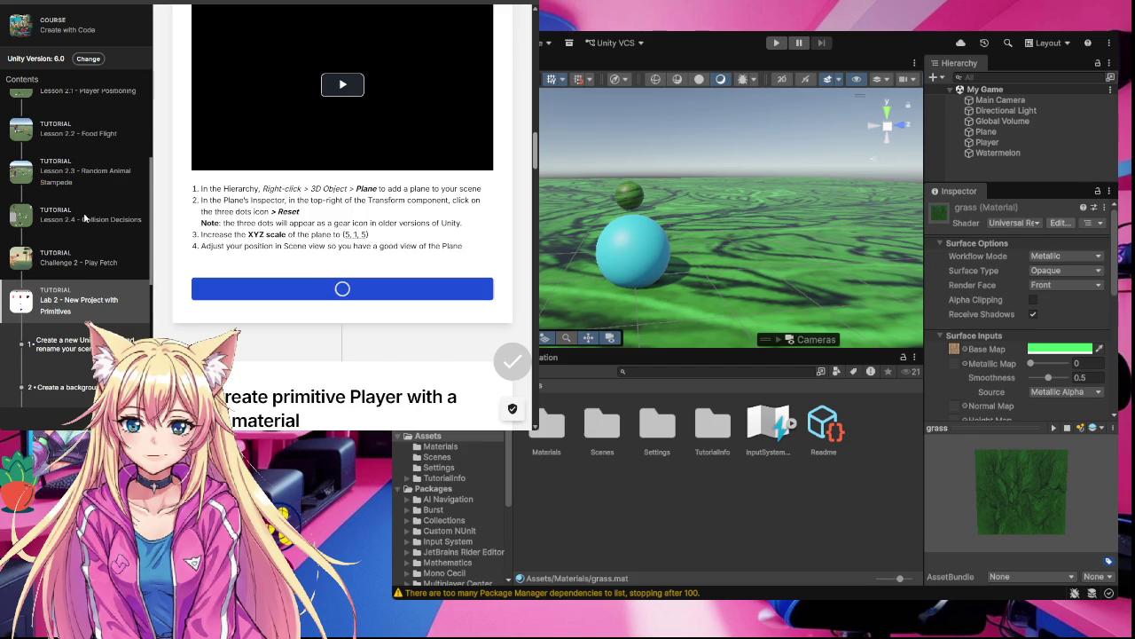
{"action": "scroll", "coordinate": [85, 218], "scroll_direction": "down", "scroll_amount": 10}
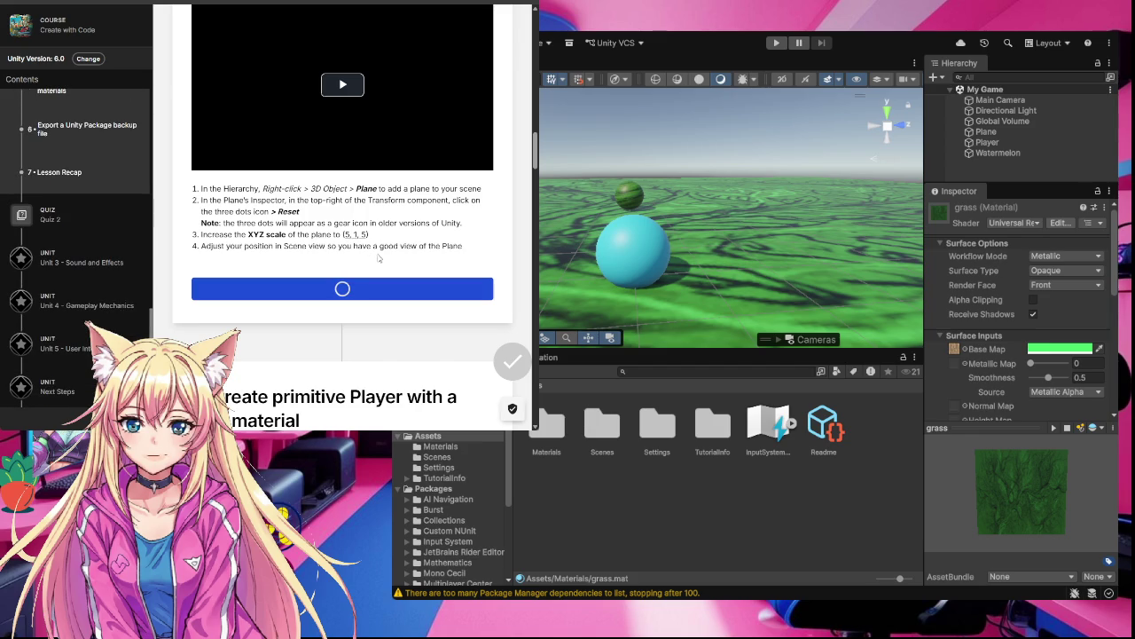
{"action": "left_click", "coordinate": [427, 435]}
{"action": "scroll", "coordinate": [53, 276], "scroll_direction": "up", "scroll_amount": 5}
{"action": "scroll", "coordinate": [389, 325], "scroll_direction": "up", "scroll_amount": 2}
{"action": "scroll", "coordinate": [389, 324], "scroll_direction": "up", "scroll_amount": 1}
Look over the Project Design Doc's sections and start the progression field with 'You grow when'
{"action": "left_click", "coordinate": [463, 41]}
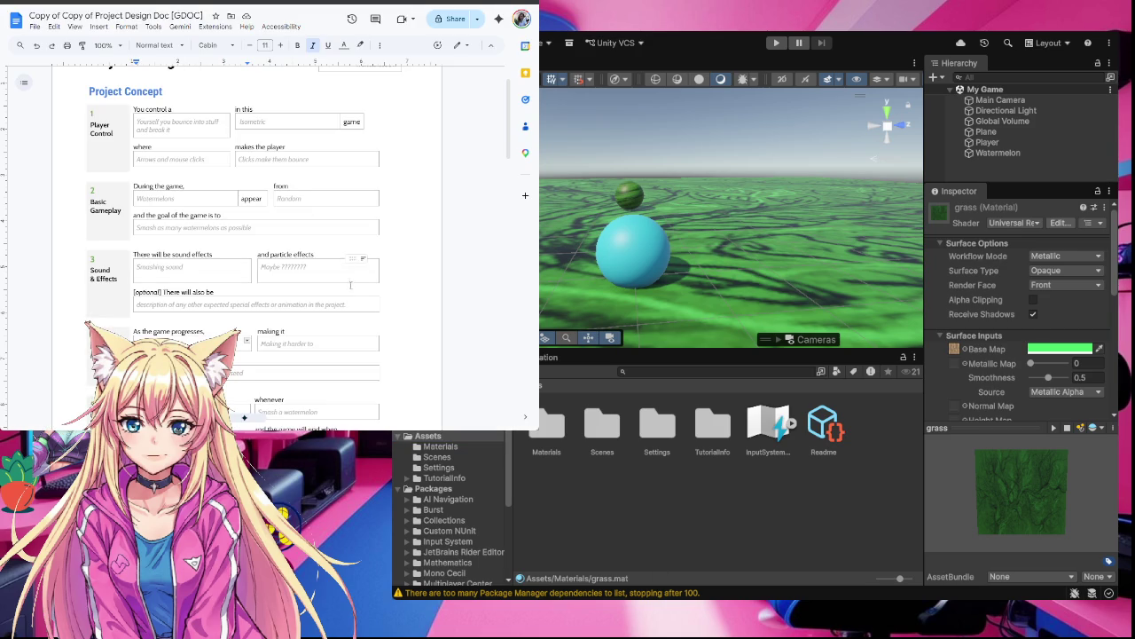
{"action": "scroll", "coordinate": [349, 282], "scroll_direction": "down", "scroll_amount": 1}
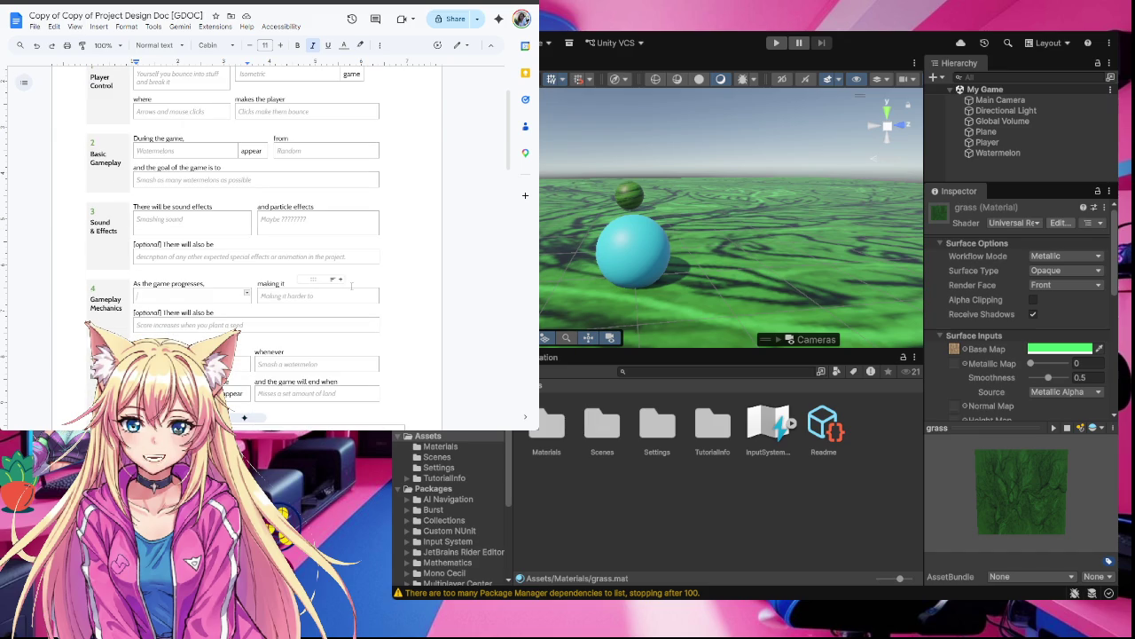
{"action": "scroll", "coordinate": [351, 286], "scroll_direction": "down", "scroll_amount": 1}
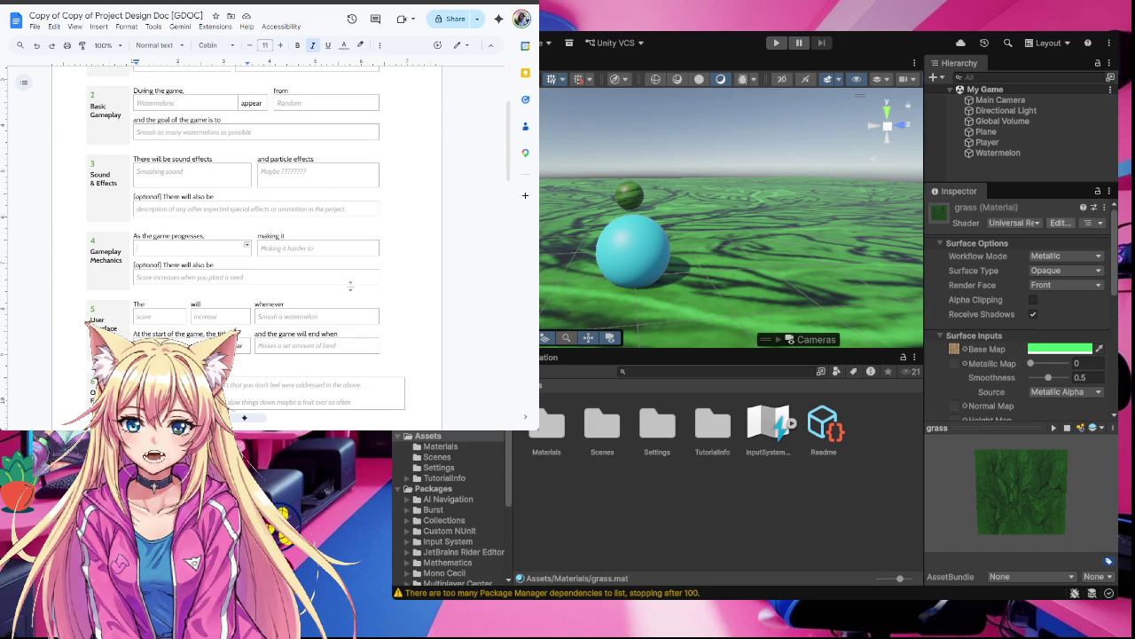
{"action": "scroll", "coordinate": [351, 286], "scroll_direction": "down", "scroll_amount": 4}
{"action": "scroll", "coordinate": [351, 286], "scroll_direction": "down", "scroll_amount": 3}
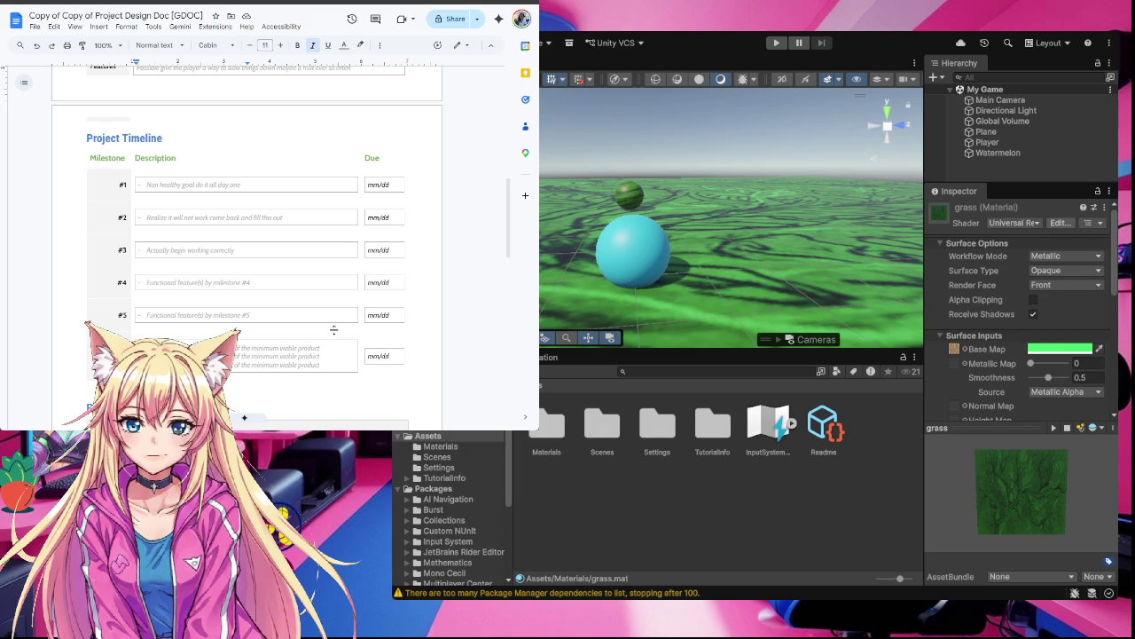
{"action": "scroll", "coordinate": [334, 329], "scroll_direction": "up", "scroll_amount": 7}
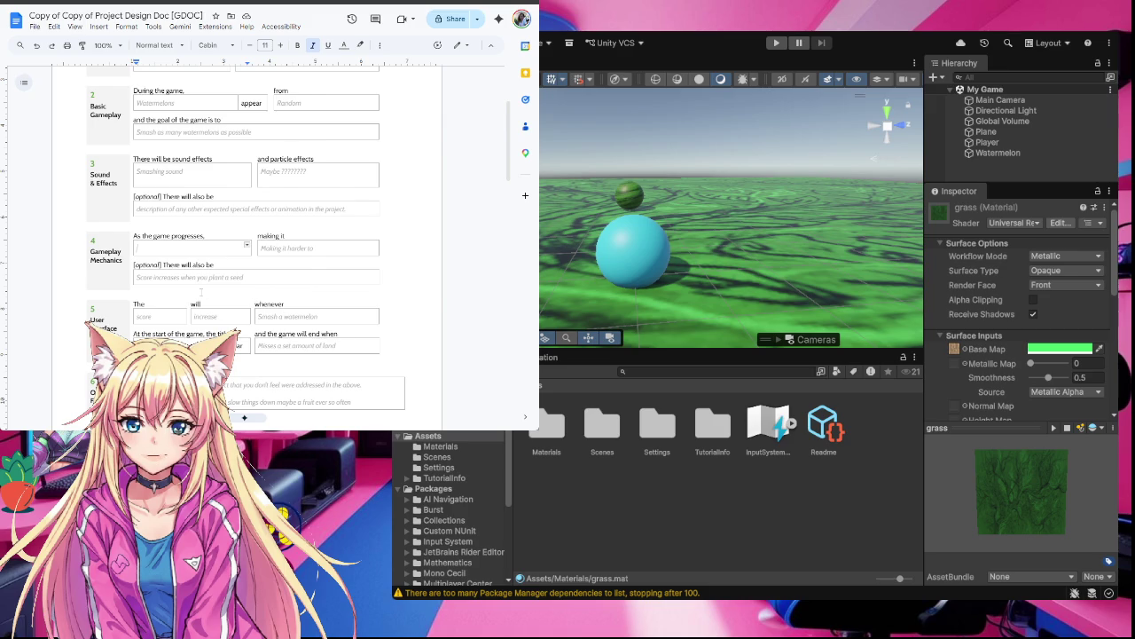
{"action": "type", "text": "You grow"}
{"action": "type", "text": " when"}
Continue it with 'consuming watermelons always shrinking so you have to keep consuming', removing a stray word
{"action": "type", "text": "consuming f"}
{"action": "type", "text": "watermelon"}
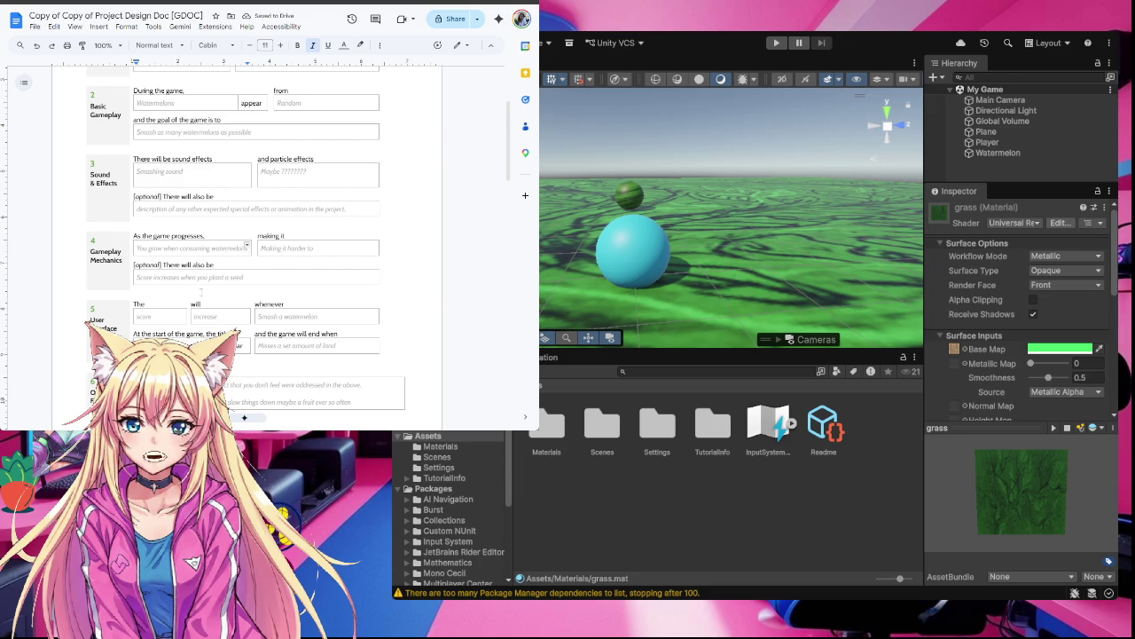
{"action": "type", "text": "of"}
{"action": "key", "text": "BackSpace"}
{"action": "key", "text": "BackSpace"}
{"action": "type", "text": "always"}
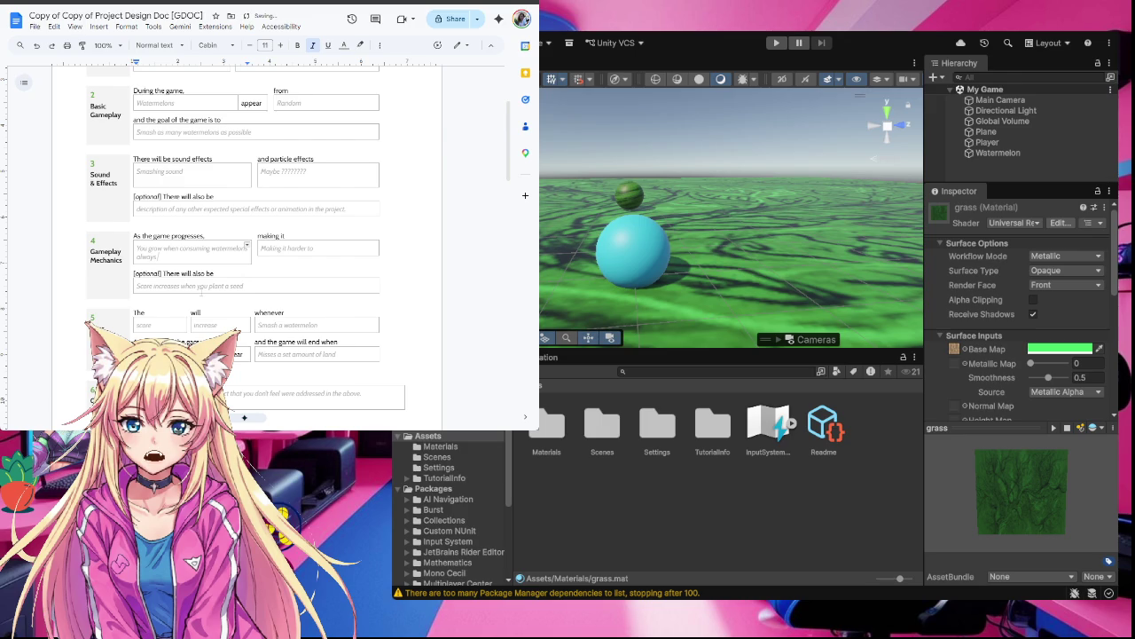
{"action": "type", "text": " shor"}
{"action": "type", "text": "nking"}
{"action": "type", "text": " so you"}
{"action": "type", "text": " have to."}
{"action": "type", "text": " keep"}
{"action": "type", "text": "consum"}
{"action": "type", "text": "ing"}
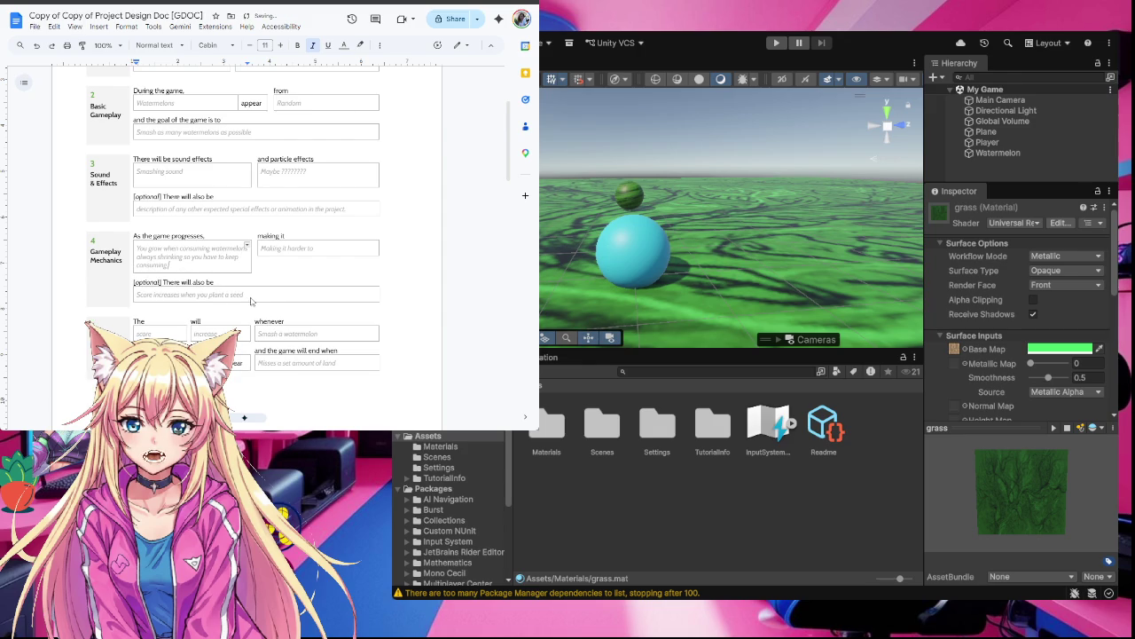
{"action": "left_click", "coordinate": [252, 296]}
Delete the 'Making it harder to' and 'Score increases when you plant a seed' placeholder texts
{"action": "left_click_drag", "start_coordinate": [241, 295], "coordinate": [140, 298]}
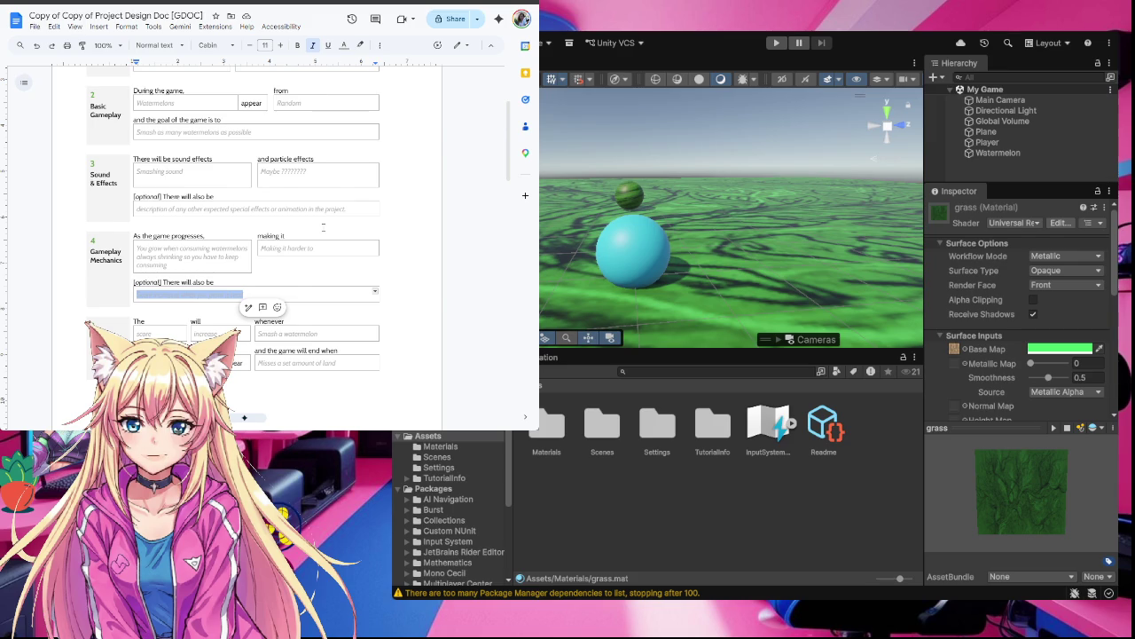
{"action": "left_click", "coordinate": [299, 251]}
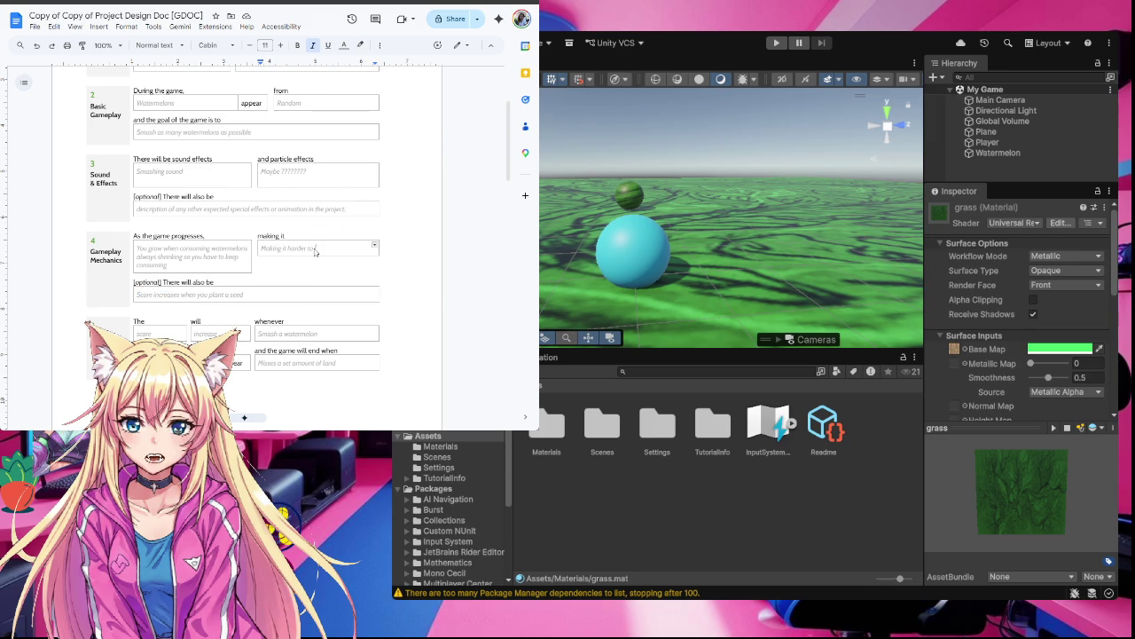
{"action": "key", "text": "BackSpace"}
{"action": "key", "text": "BackSpace"}
{"action": "key", "text": "BackSpace"}
{"action": "left_click", "coordinate": [314, 252]}
{"action": "left_click", "coordinate": [246, 294]}
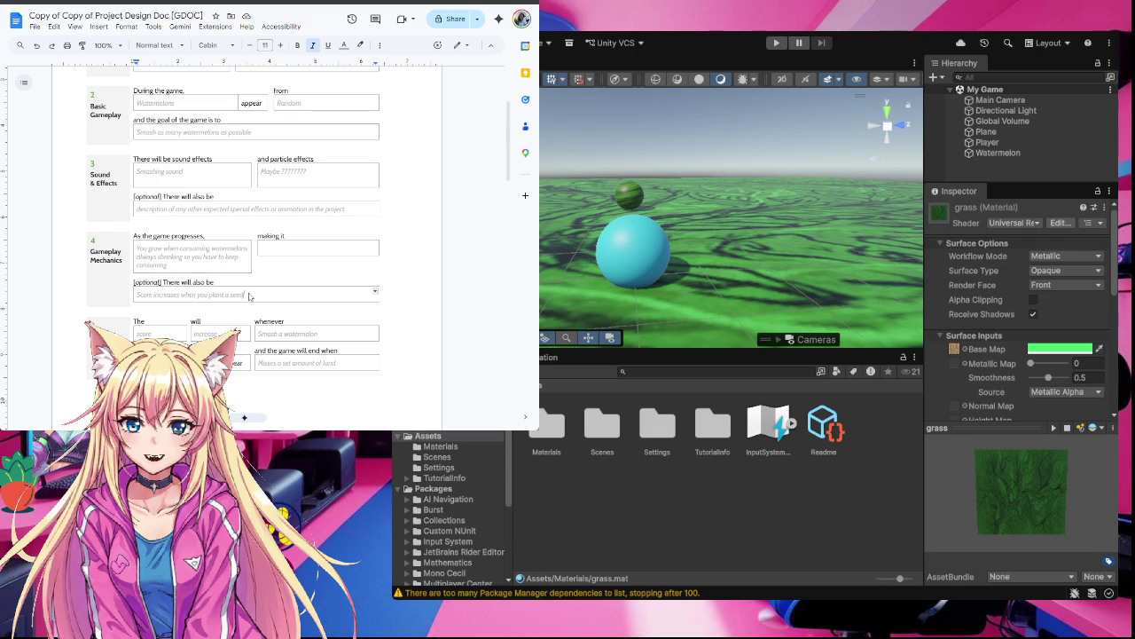
{"action": "key", "text": "BackSpace"}
{"action": "key", "text": "BackSpace"}
{"action": "key", "text": "BackSpace"}
{"action": "key", "text": "BackSpace"}
{"action": "key", "text": "BackSpace"}
{"action": "key", "text": "BackSpace"}
{"action": "key", "text": "BackSpace"}
{"action": "key", "text": "BackSpace"}
{"action": "key", "text": "BackSpace"}
{"action": "key", "text": "BackSpace"}
{"action": "key", "text": "BackSpace"}
{"action": "key", "text": "BackSpace"}
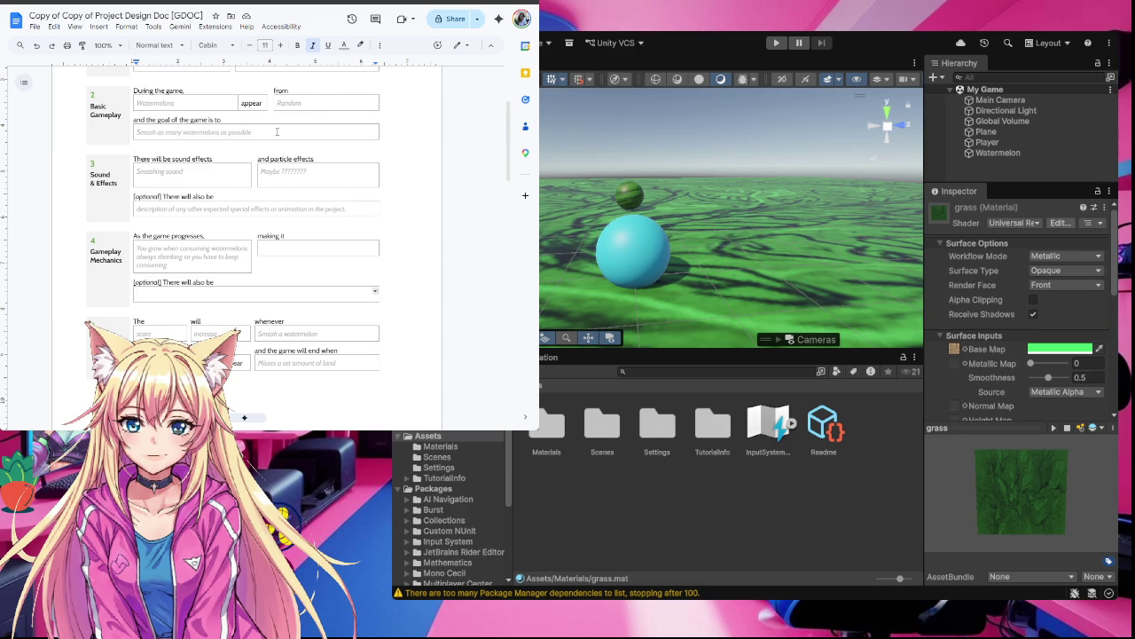
Replace 'Misses a set amount of land' with 'When you eat to much' in the game-end field
{"action": "left_click", "coordinate": [276, 132]}
{"action": "left_click", "coordinate": [341, 364]}
{"action": "key", "text": "ctrl+BackSpace"}
{"action": "key", "text": "ctrl+BackSpace"}
{"action": "key", "text": "ctrl+BackSpace"}
{"action": "type", "text": "When you eat"}
{"action": "type", "text": " to much"}
{"action": "left_click_drag", "start_coordinate": [181, 267], "coordinate": [137, 247]}
Move the progression sentence so it follows the game goal
{"action": "right_click", "coordinate": [169, 270]}
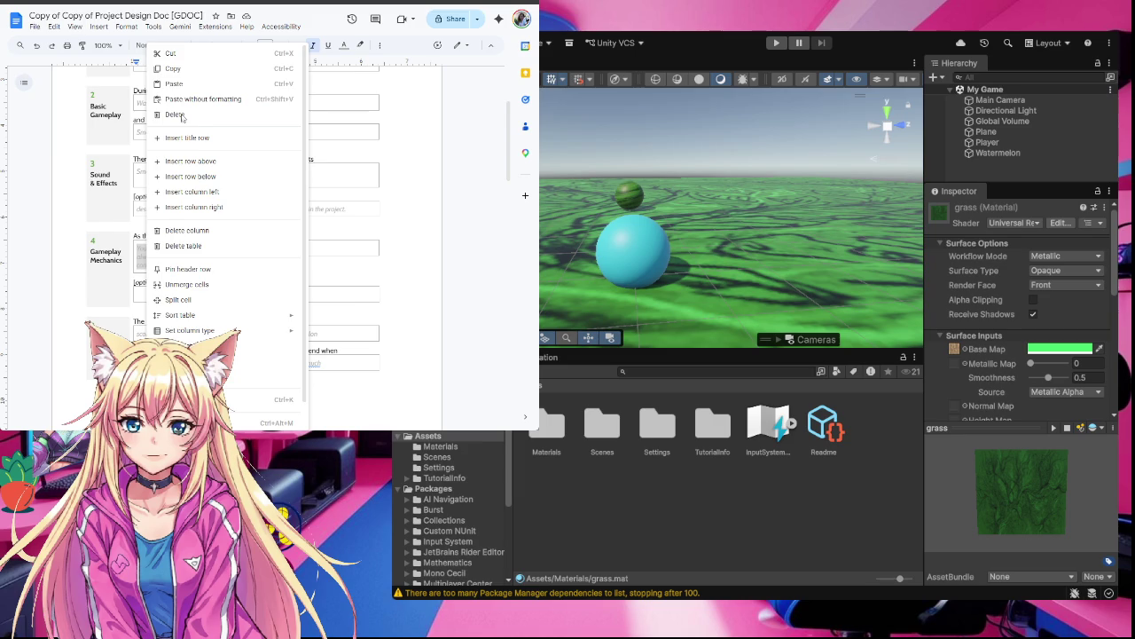
{"action": "left_click", "coordinate": [189, 62]}
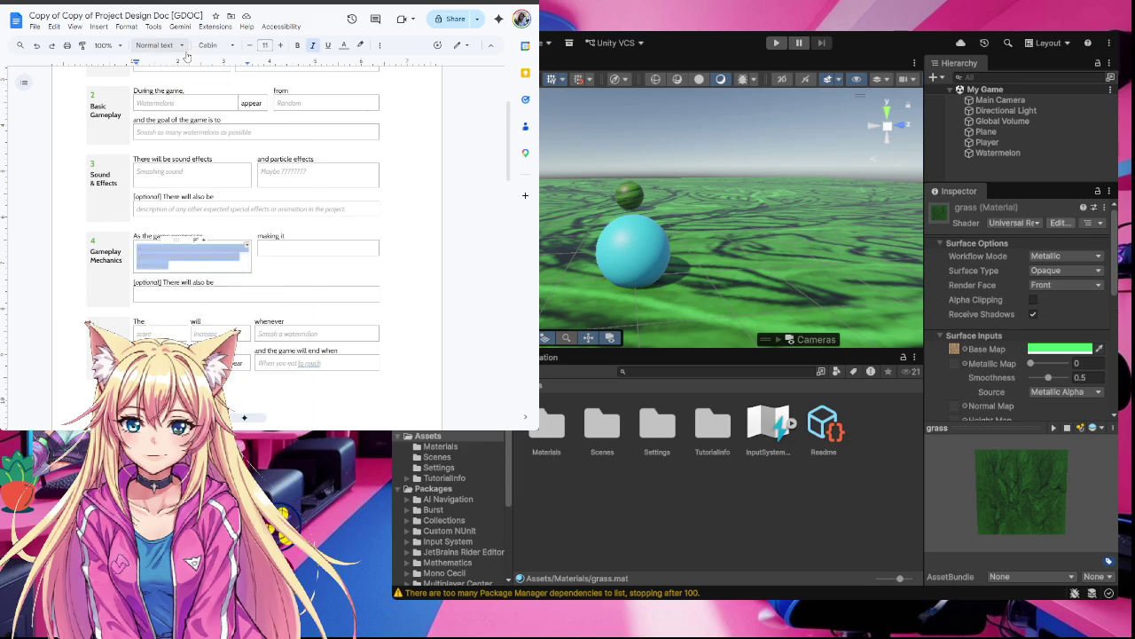
{"action": "left_click", "coordinate": [284, 134]}
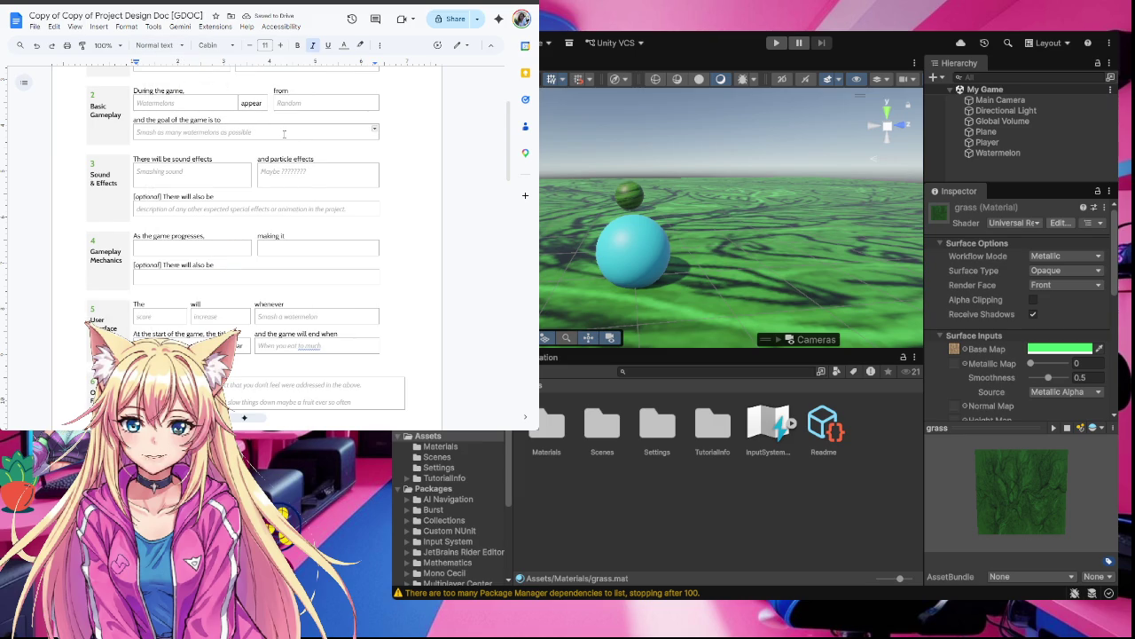
{"action": "key", "text": "ctrl+v"}
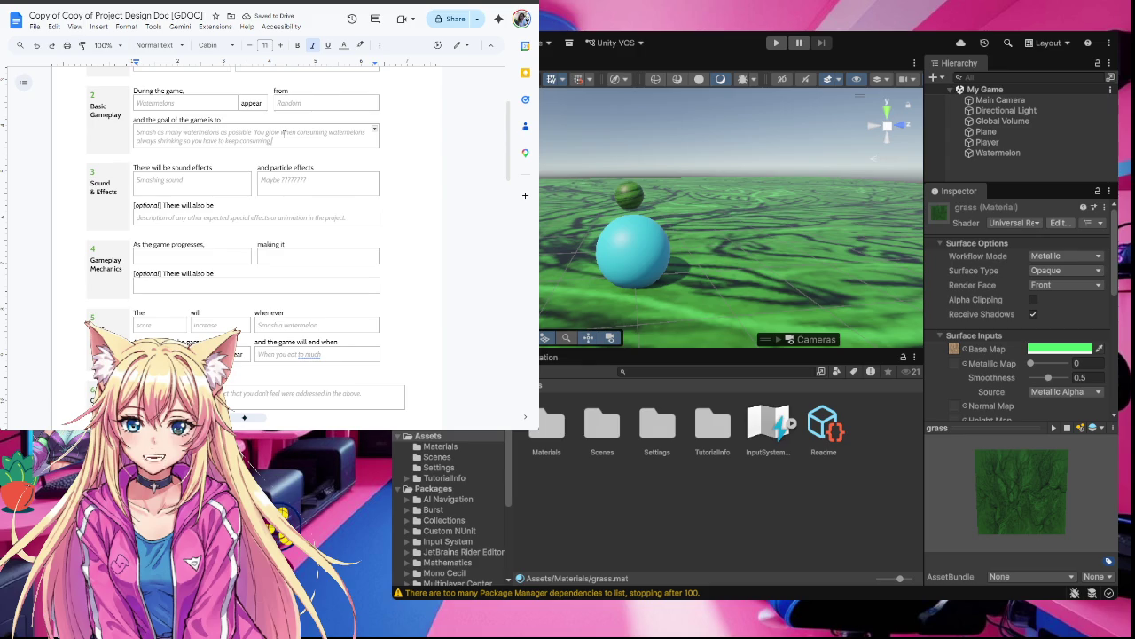
Enter 'You shrink faster' in the progression field and 'Harder to grow' in the making-it field
{"action": "left_click", "coordinate": [218, 256]}
{"action": "type", "text": "You s"}
{"action": "type", "text": "hrink fast"}
{"action": "type", "text": "er"}
{"action": "left_click", "coordinate": [277, 258]}
{"action": "type", "text": "Harder to"}
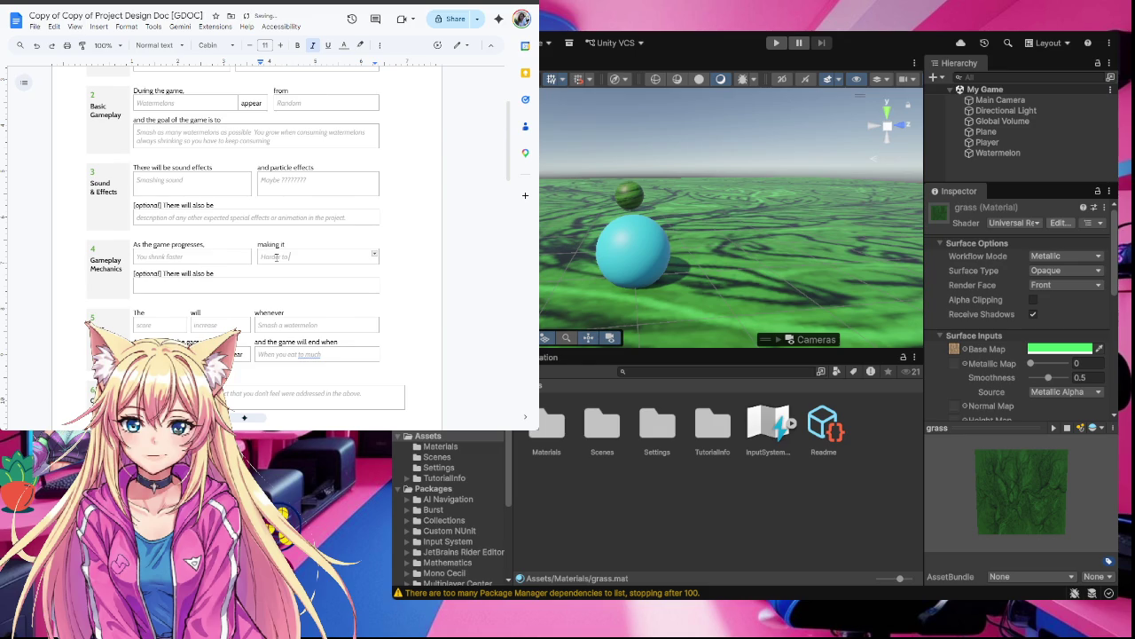
{"action": "type", "text": " grow"}
Erase 'When you eat to much' and enter 'Pop from being to big' as the game-end condition
{"action": "left_click", "coordinate": [324, 358]}
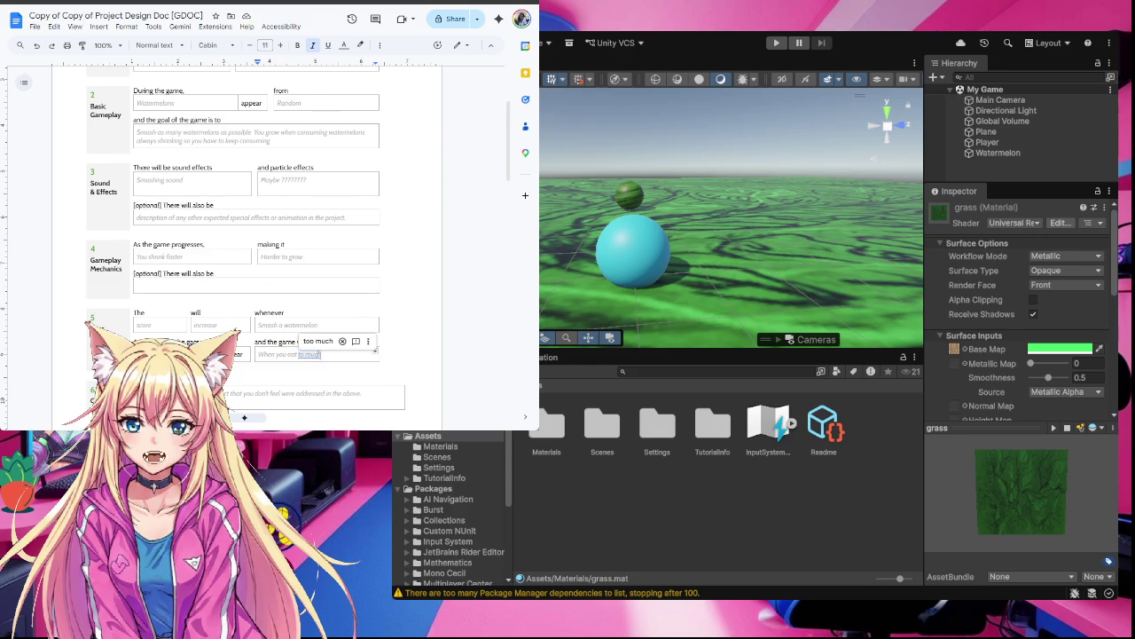
{"action": "key", "text": "BackSpace"}
{"action": "key", "text": "BackSpace"}
{"action": "key", "text": "BackSpace"}
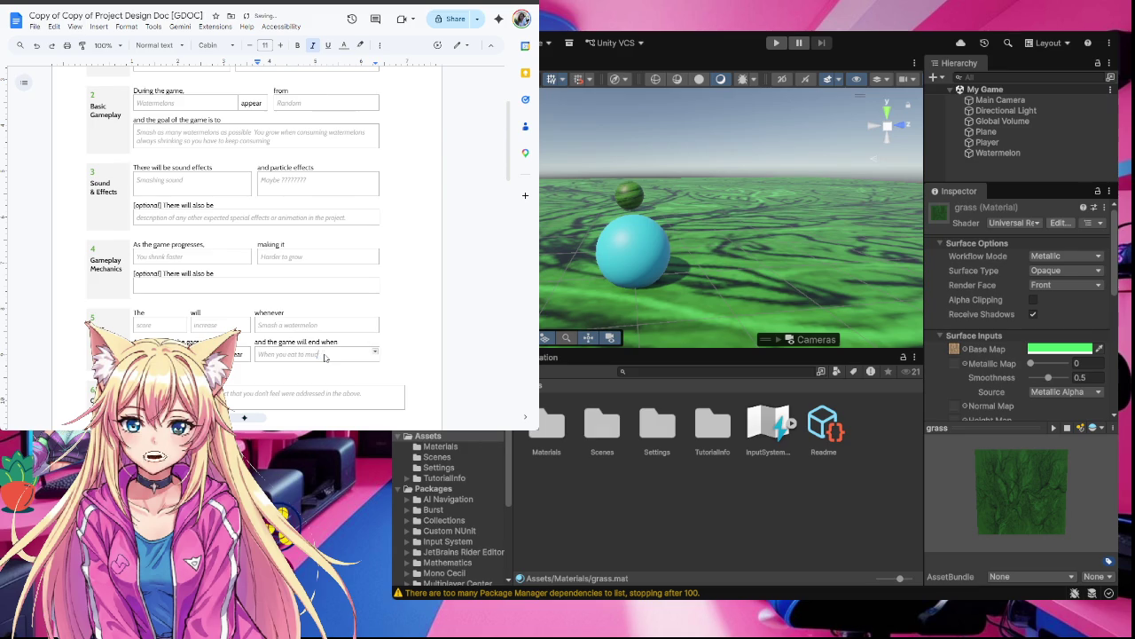
{"action": "key", "text": "BackSpace"}
{"action": "key", "text": "BackSpace"}
{"action": "key", "text": "BackSpace"}
{"action": "key", "text": "BackSpace"}
{"action": "key", "text": "BackSpace"}
{"action": "type", "text": "No p"}
{"action": "key", "text": "BackSpace"}
{"action": "key", "text": "BackSpace"}
{"action": "type", "text": "more"}
{"action": "type", "text": "ba"}
{"action": "type", "text": "g to big"}
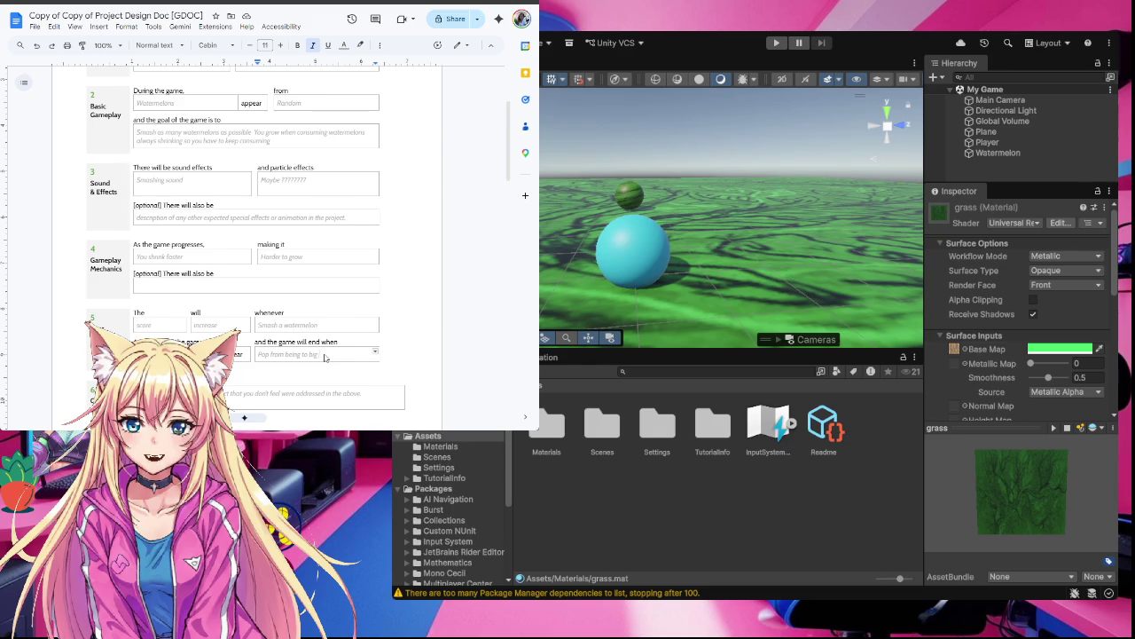
Extend 'You shrink faster' with 'after certain score is reached', leaving 'Harder to grow' unchanged
{"action": "left_click", "coordinate": [207, 259]}
{"action": "type", "text": "afte"}
{"action": "type", "text": "100"}
{"action": "type", "text": " water"}
{"action": "key", "text": "BackSpace"}
{"action": "key", "text": "BackSpace"}
{"action": "key", "text": "BackSpace"}
{"action": "key", "text": "BackSpace"}
{"action": "key", "text": "BackSpace"}
{"action": "key", "text": "BackSpace"}
{"action": "type", "text": "certain score is r"}
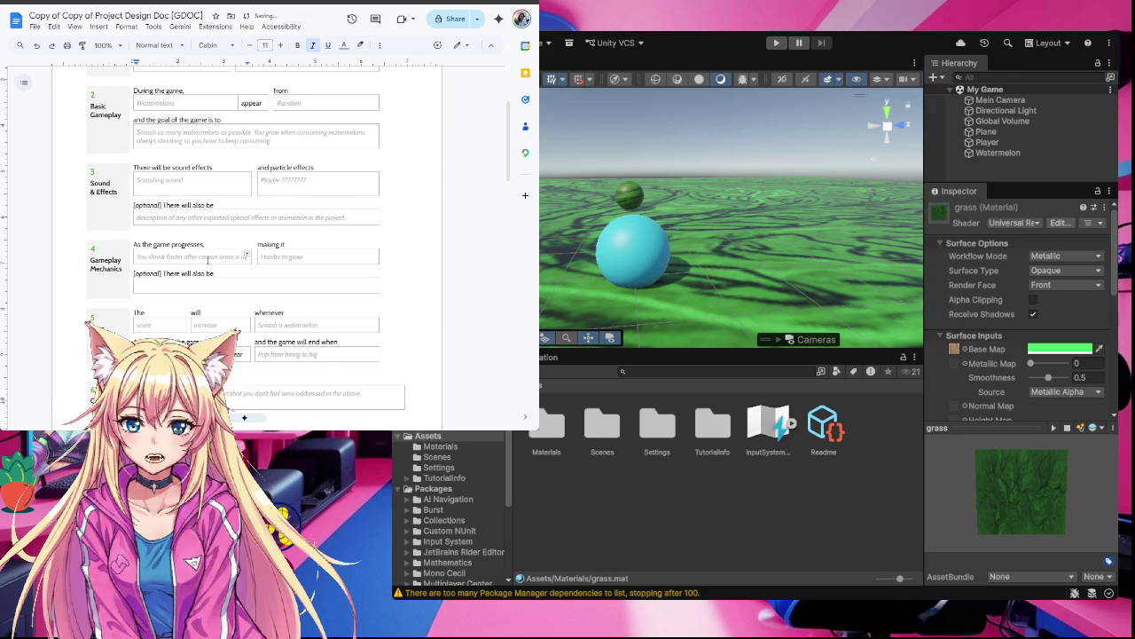
{"action": "type", "text": "eached"}
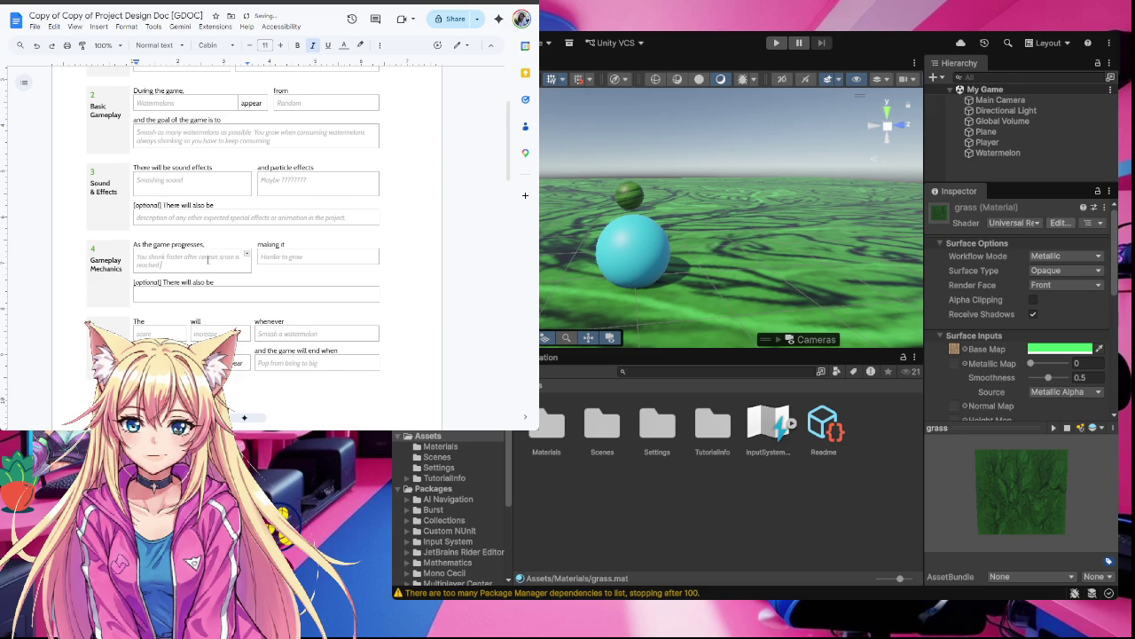
{"action": "left_click", "coordinate": [324, 258]}
{"action": "type", "text": "and"}
{"action": "key", "text": "BackSpace"}
{"action": "key", "text": "BackSpace"}
{"action": "key", "text": "BackSpace"}
{"action": "left_click", "coordinate": [250, 296]}
{"action": "scroll", "coordinate": [251, 297], "scroll_direction": "down", "scroll_amount": 3}
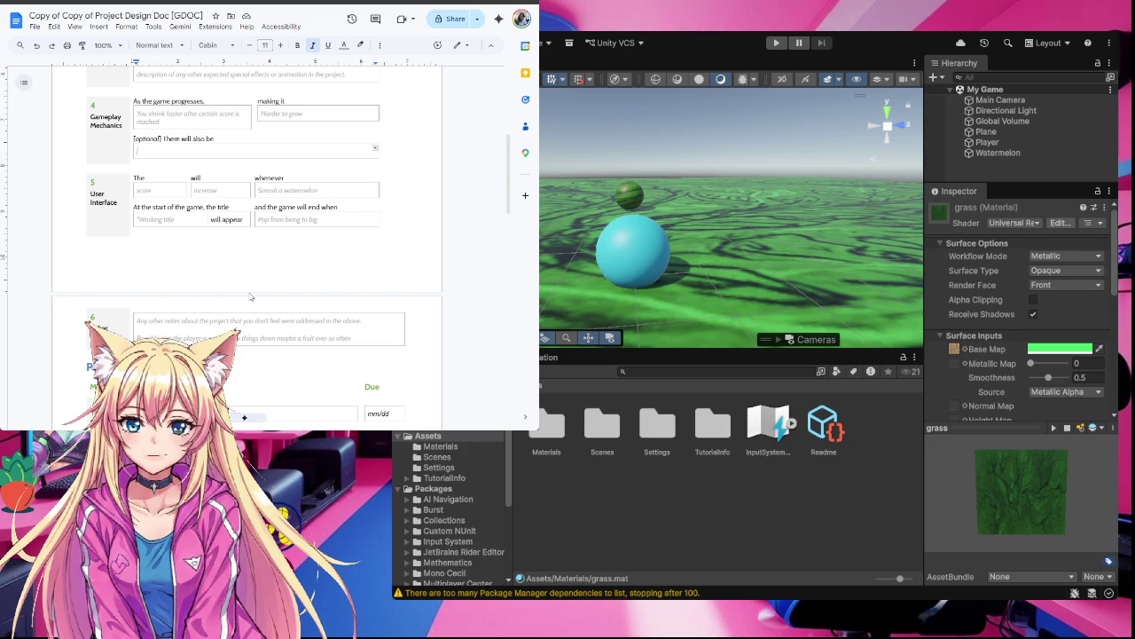
{"action": "scroll", "coordinate": [250, 294], "scroll_direction": "up", "scroll_amount": 5}
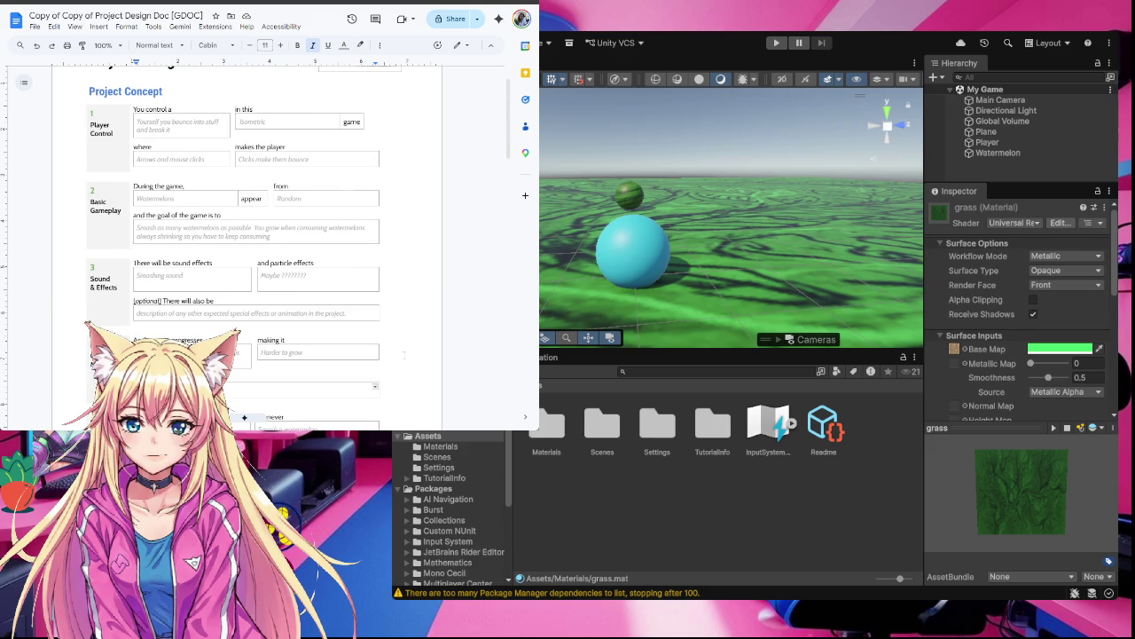
{"action": "scroll", "coordinate": [404, 355], "scroll_direction": "down", "scroll_amount": 2}
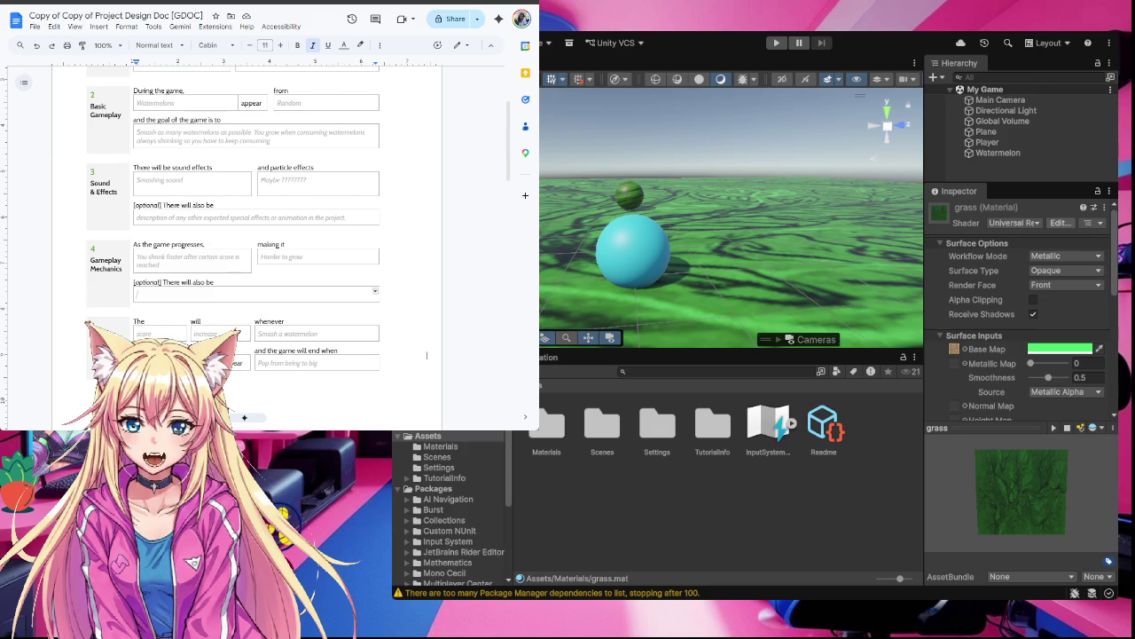
{"action": "scroll", "coordinate": [426, 355], "scroll_direction": "up", "scroll_amount": 2}
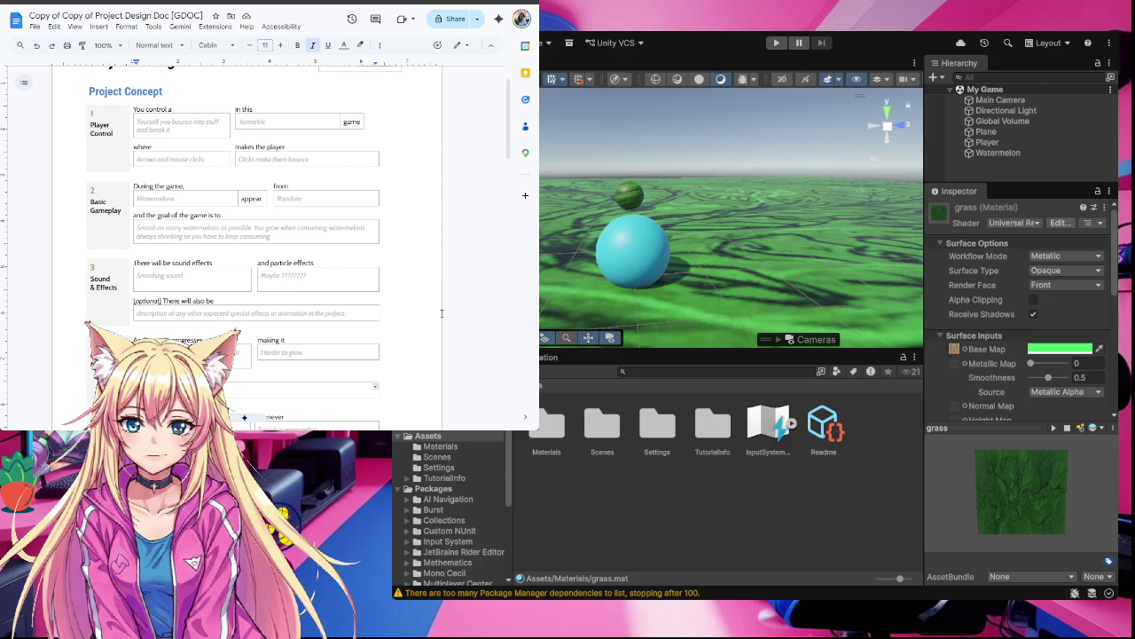
{"action": "scroll", "coordinate": [434, 328], "scroll_direction": "down", "scroll_amount": 2}
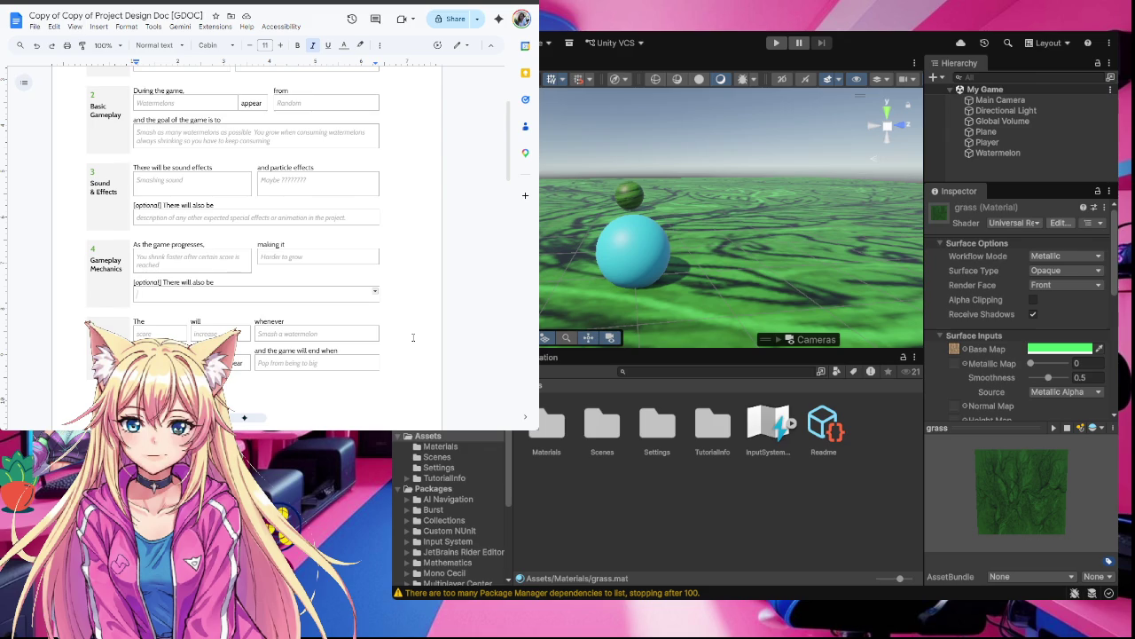
{"action": "scroll", "coordinate": [412, 337], "scroll_direction": "down", "scroll_amount": 5}
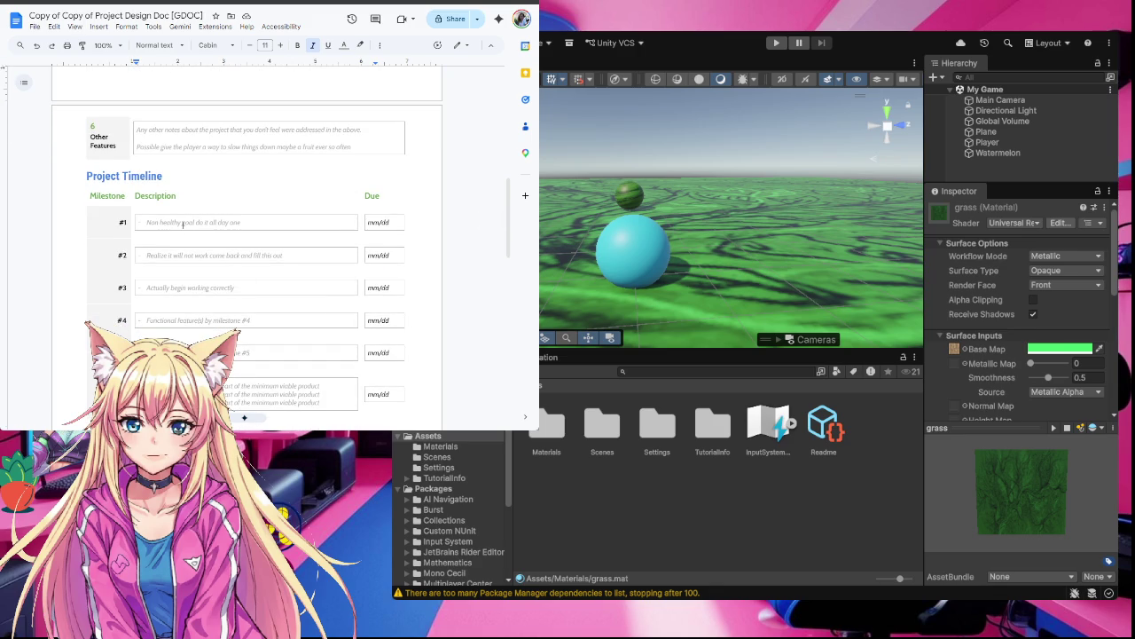
Select milestone #1's placeholder description, undoing a stray typo along the way
{"action": "left_click", "coordinate": [183, 225]}
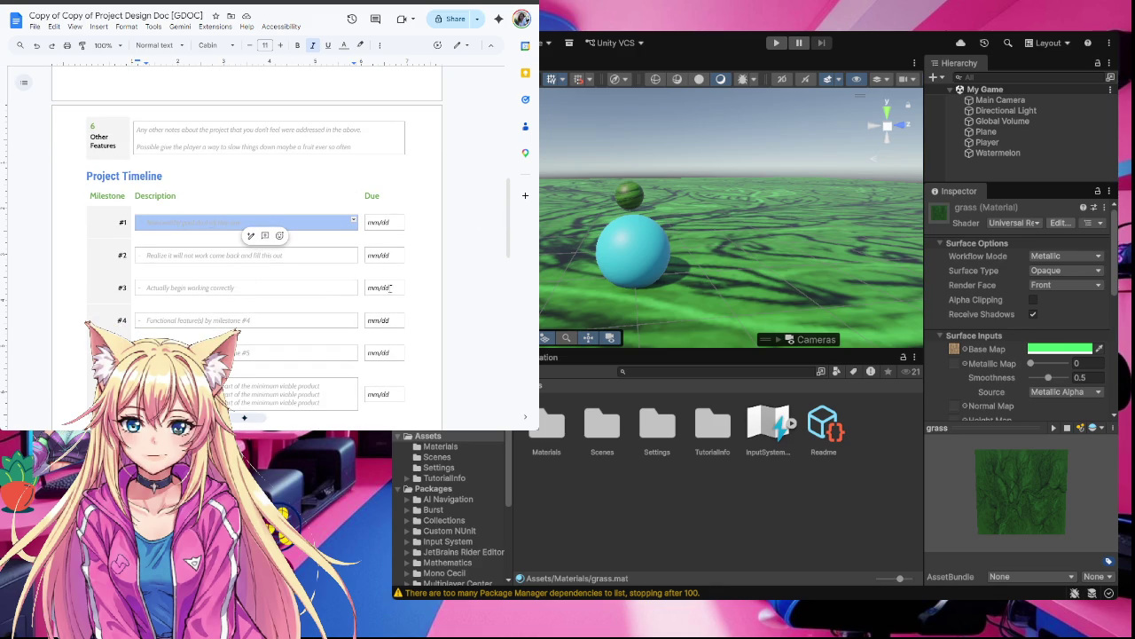
{"action": "scroll", "coordinate": [310, 300], "scroll_direction": "down", "scroll_amount": 1}
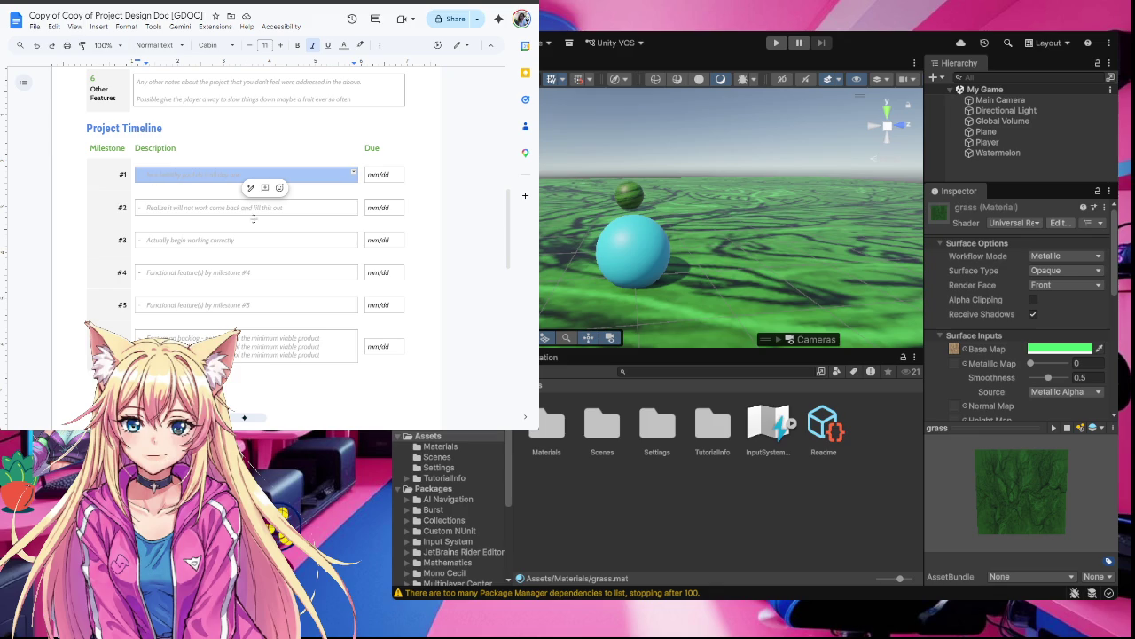
{"action": "left_click", "coordinate": [222, 175]}
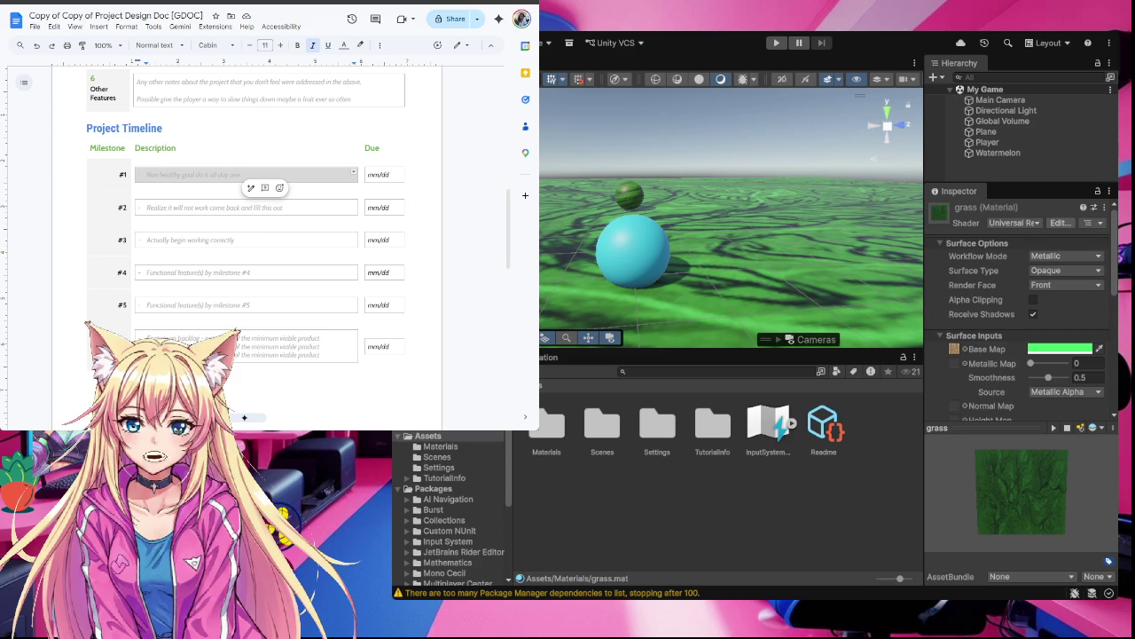
{"action": "key", "text": "Tab"}
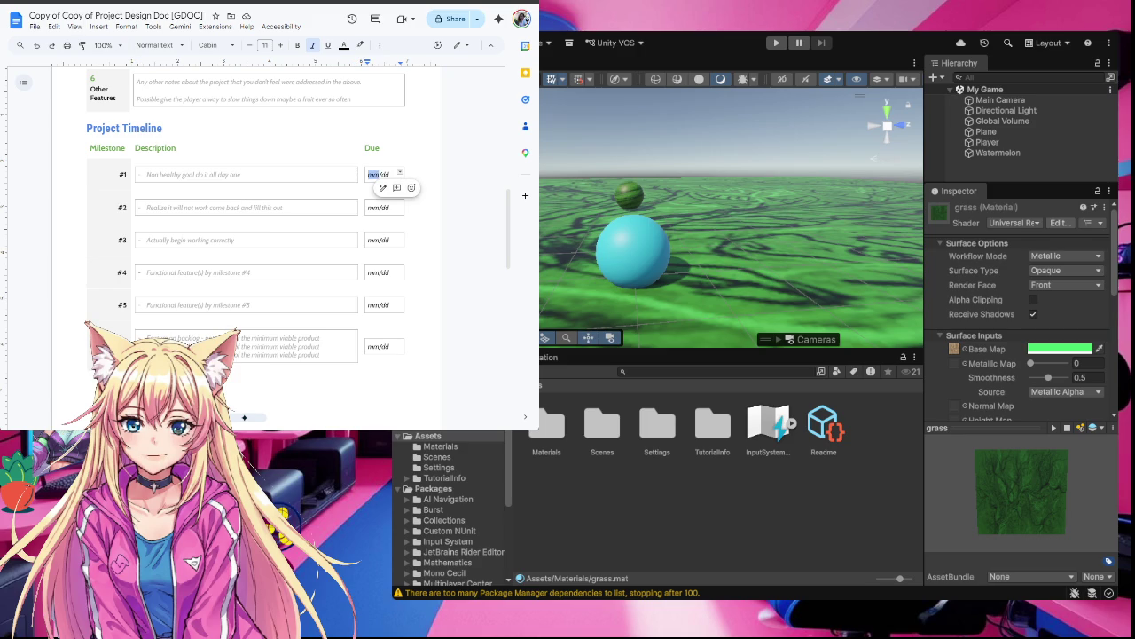
{"action": "left_click", "coordinate": [179, 177]}
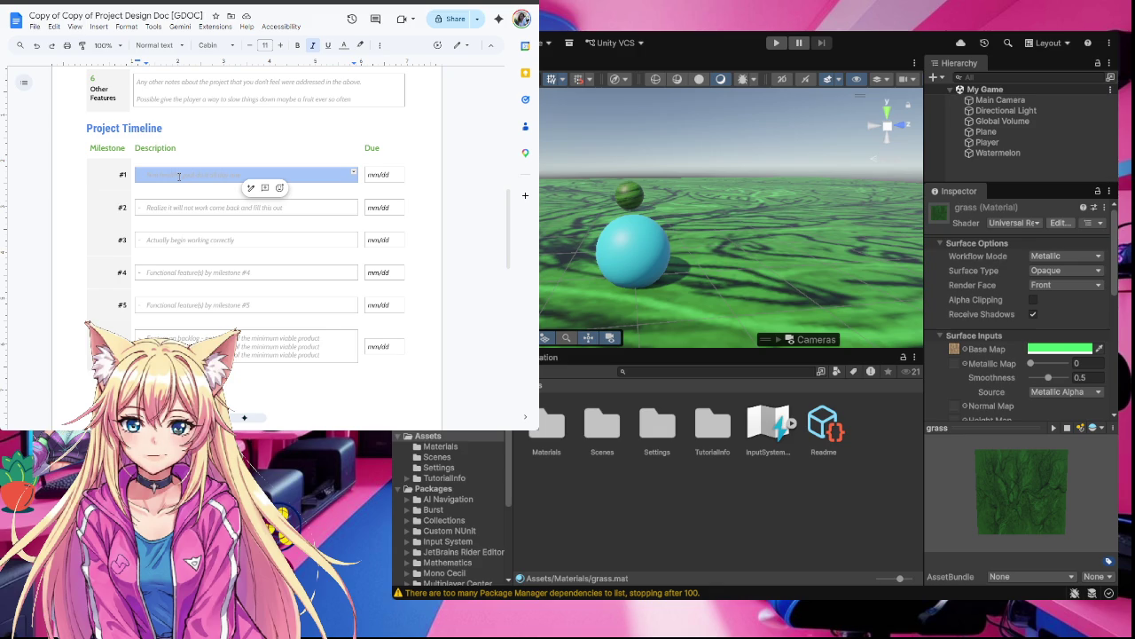
{"action": "type", "text": "ded"}
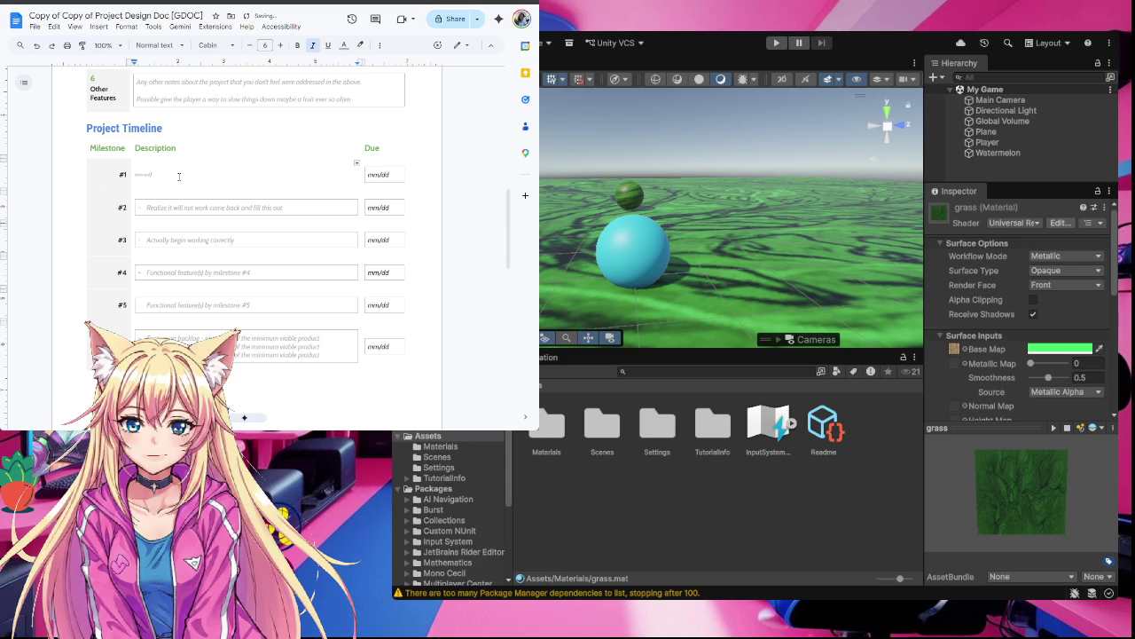
{"action": "type", "text": "f"}
{"action": "key", "text": "ctrl+z"}
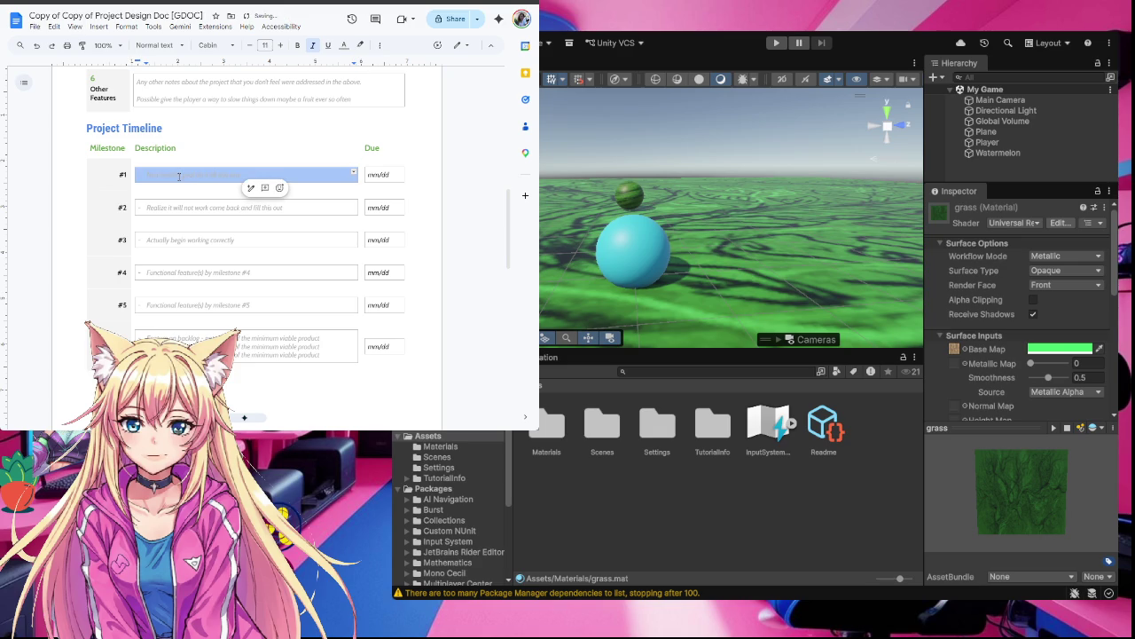
{"action": "left_click", "coordinate": [179, 177]}
Replace milestone #1's placeholder with 'Assets and project s'
{"action": "left_click_drag", "start_coordinate": [238, 175], "coordinate": [159, 175]}
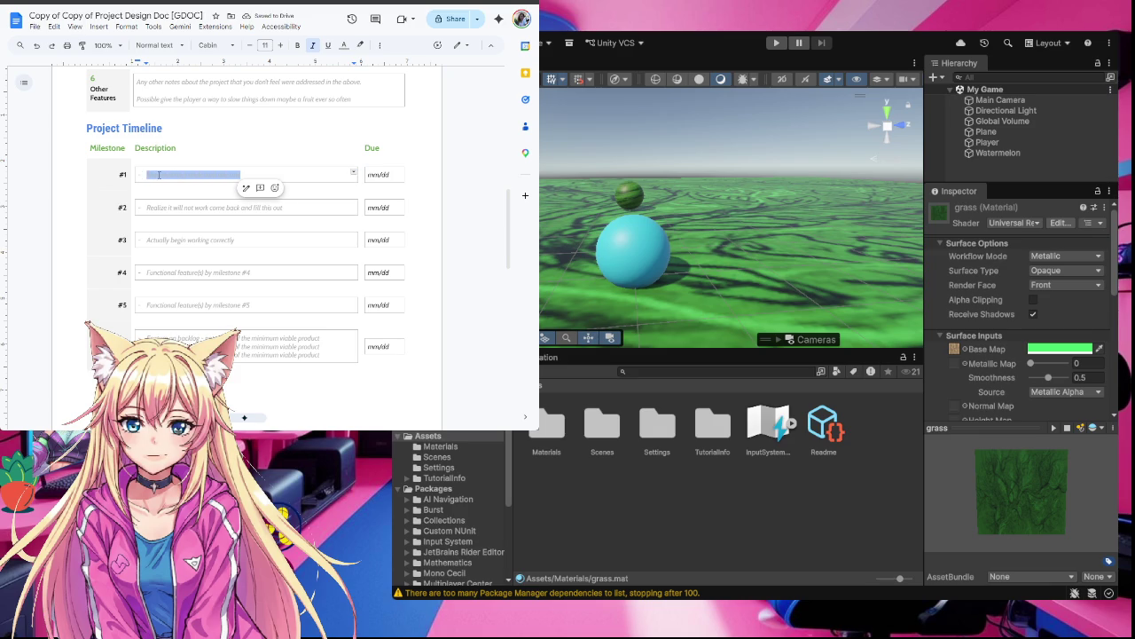
{"action": "type", "text": "Assets li"}
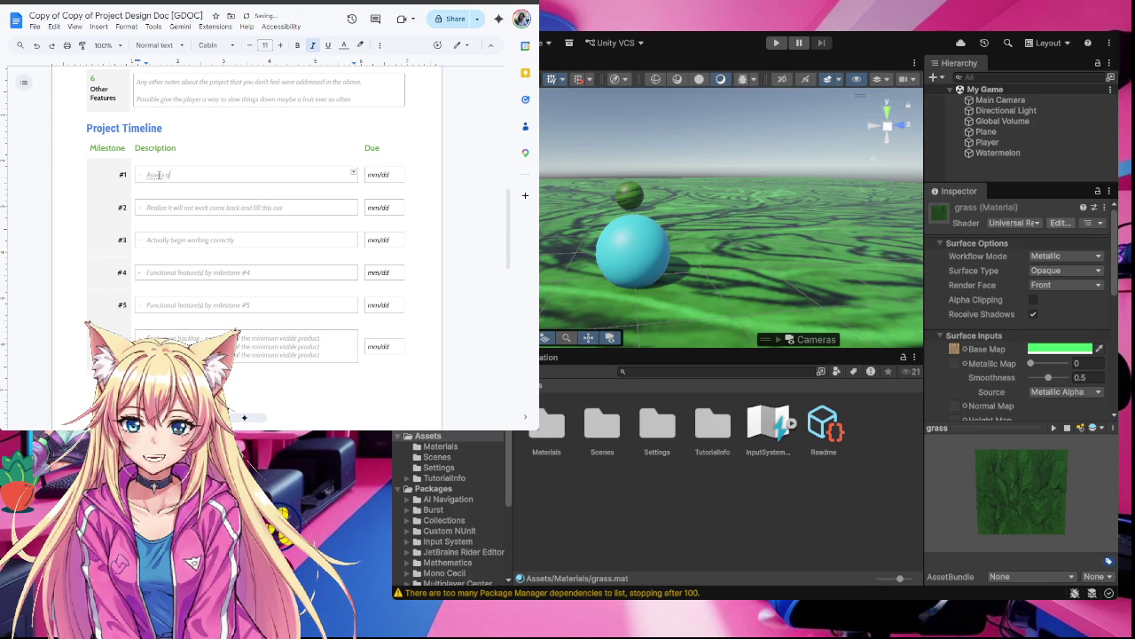
{"action": "scroll", "coordinate": [172, 214], "scroll_direction": "down", "scroll_amount": 5}
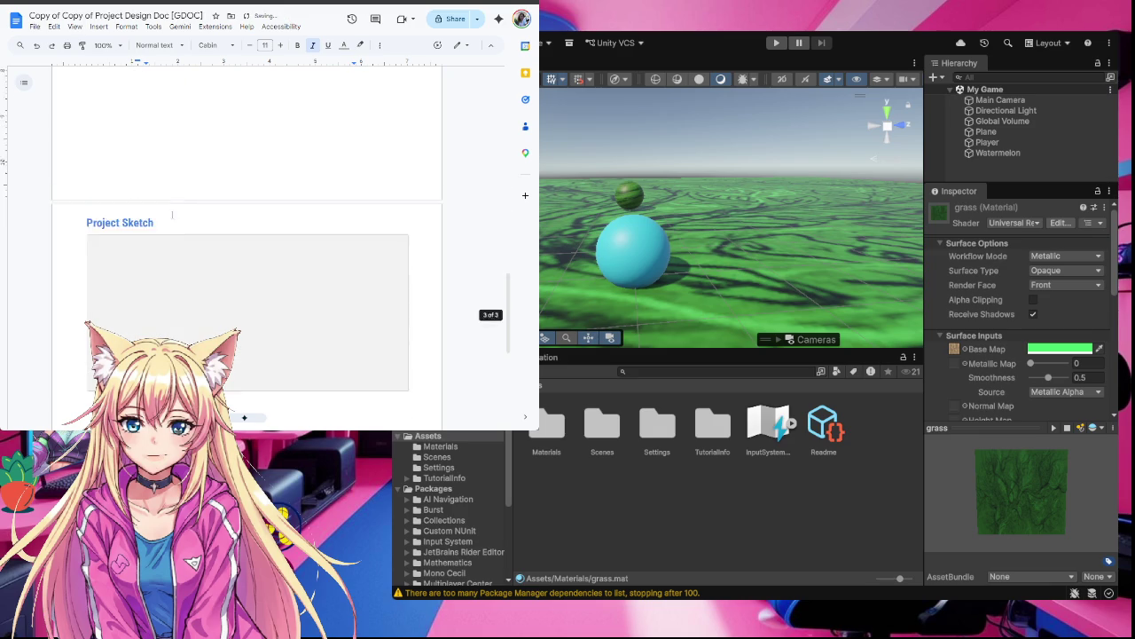
{"action": "scroll", "coordinate": [172, 214], "scroll_direction": "up", "scroll_amount": 5}
{"action": "scroll", "coordinate": [172, 214], "scroll_direction": "up", "scroll_amount": 3}
{"action": "type", "text": "project s"}
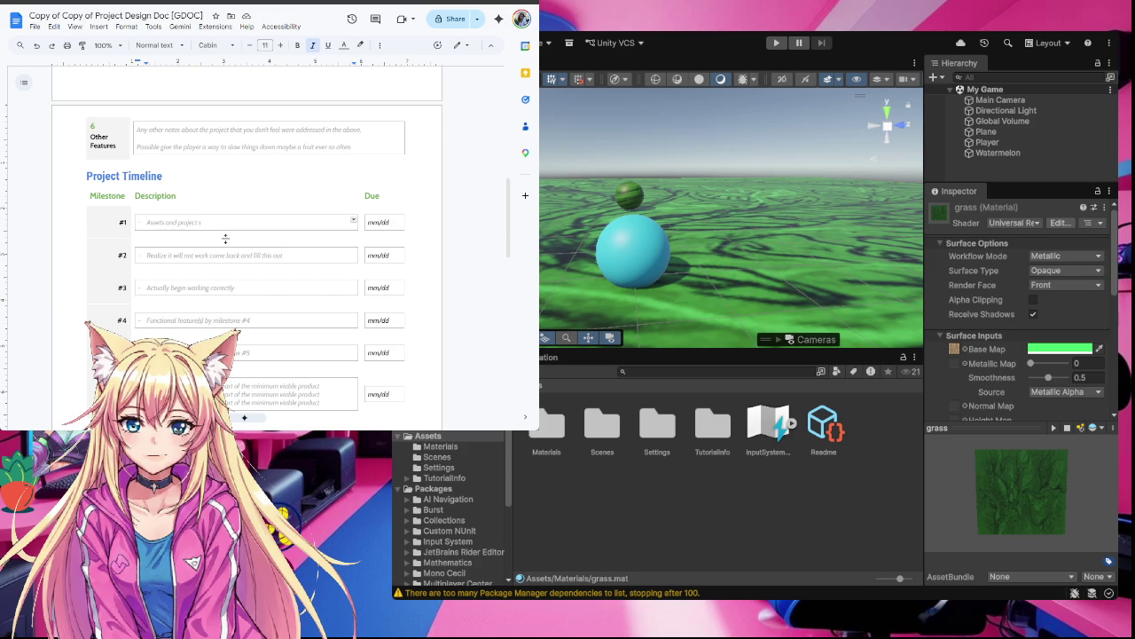
Finish milestone #1's description so it reads 'Assets and project sketch'
{"action": "scroll", "coordinate": [225, 239], "scroll_direction": "down", "scroll_amount": 5}
{"action": "scroll", "coordinate": [227, 239], "scroll_direction": "up", "scroll_amount": 4}
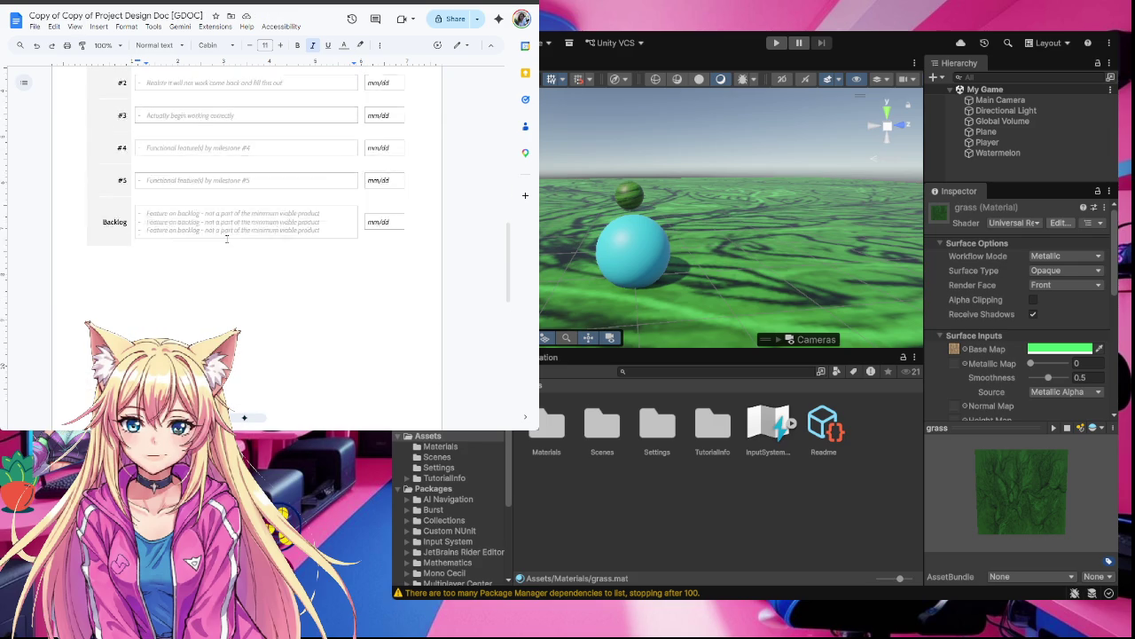
{"action": "type", "text": "ketch"}
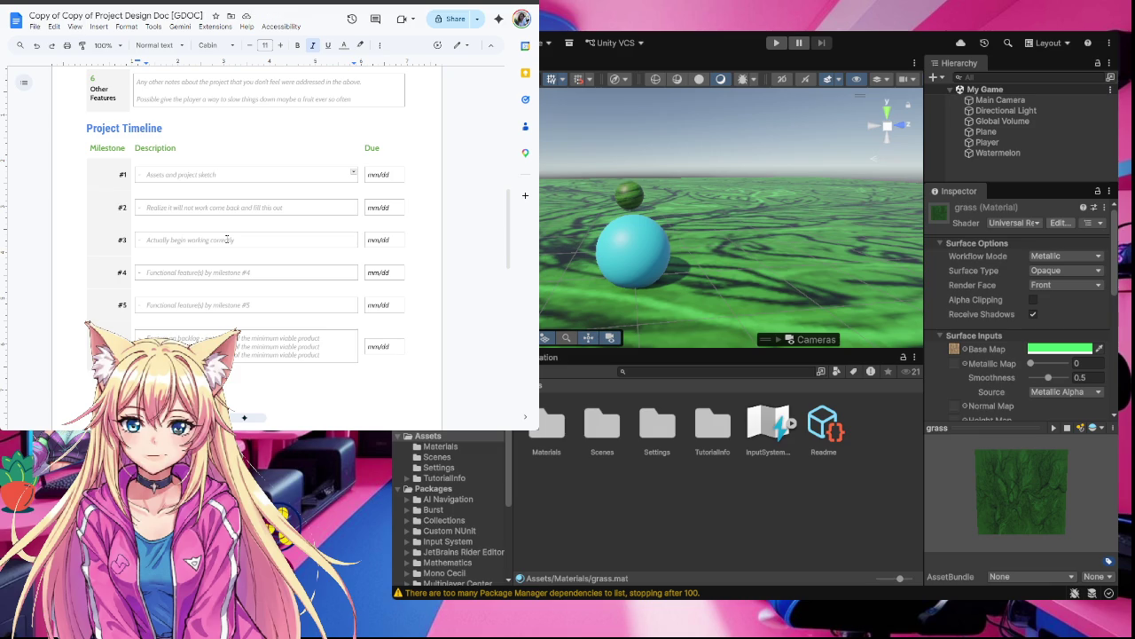
Replace milestone #2's placeholder with 'mechanics and getting code working'
{"action": "triple_click", "coordinate": [258, 208]}
{"action": "left_click", "coordinate": [258, 208]}
{"action": "left_click_drag", "start_coordinate": [284, 208], "coordinate": [148, 210]}
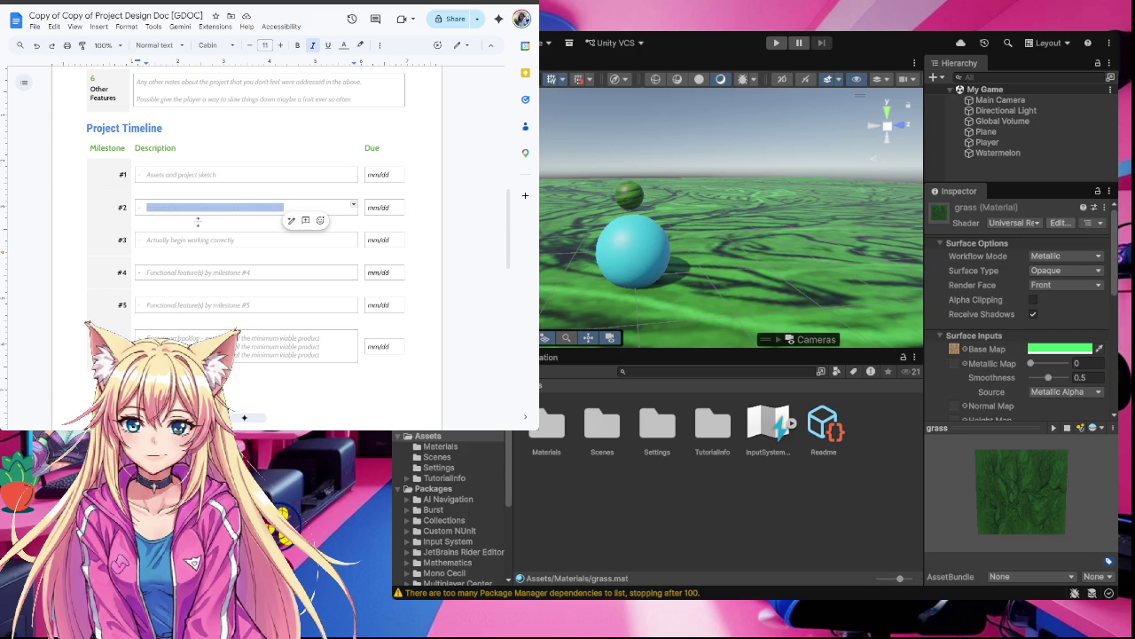
{"action": "scroll", "coordinate": [278, 286], "scroll_direction": "up", "scroll_amount": 2}
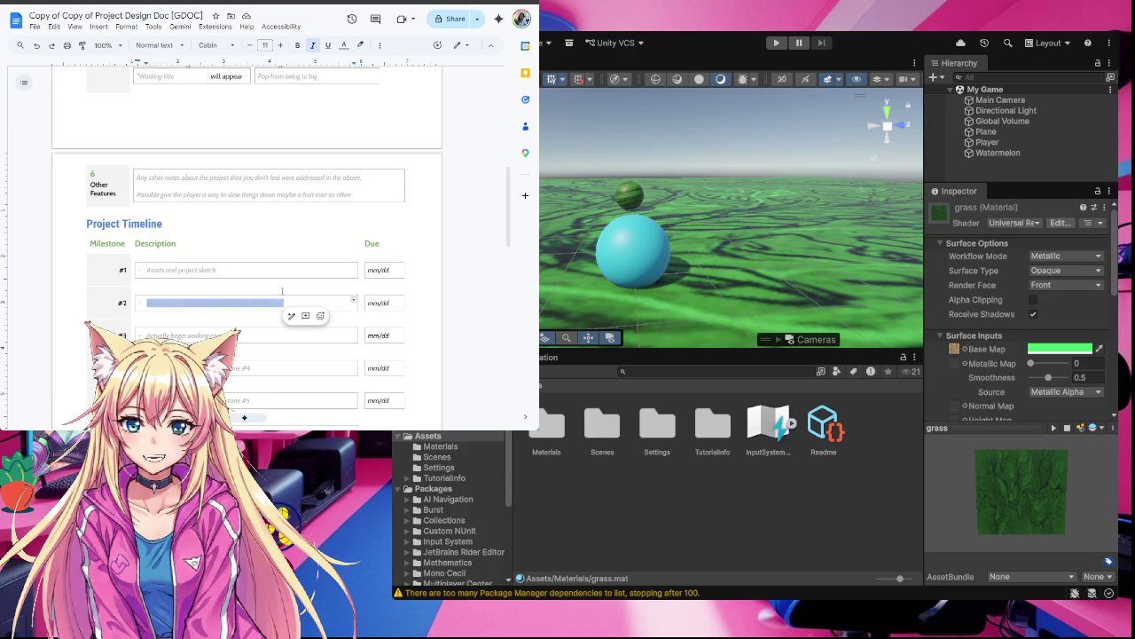
{"action": "scroll", "coordinate": [282, 291], "scroll_direction": "up", "scroll_amount": 10}
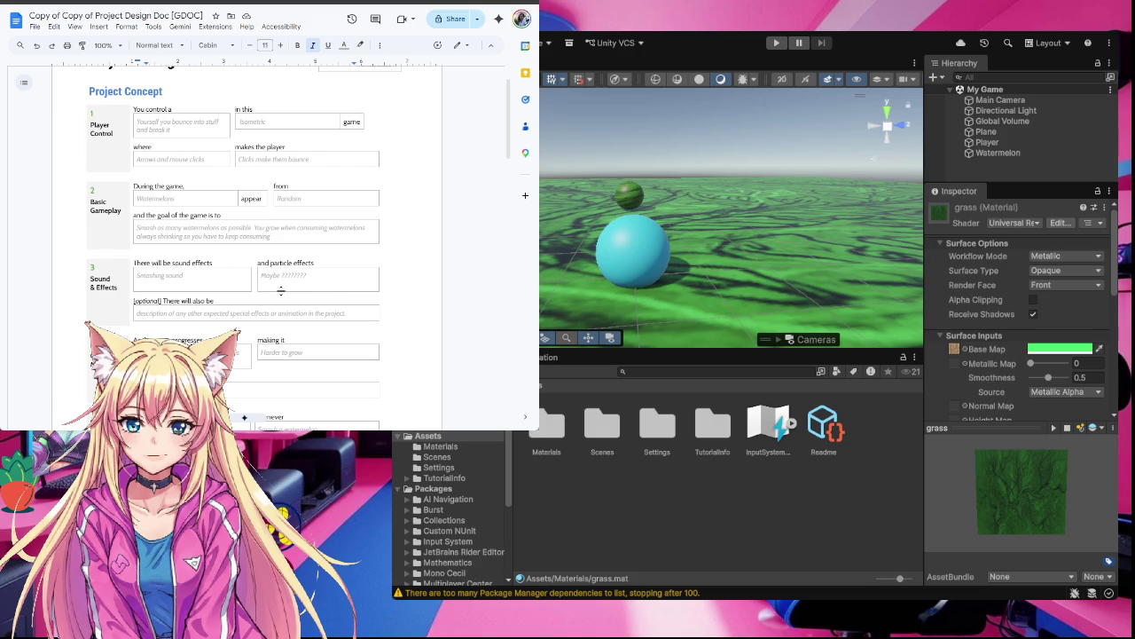
{"action": "scroll", "coordinate": [413, 336], "scroll_direction": "down", "scroll_amount": 1}
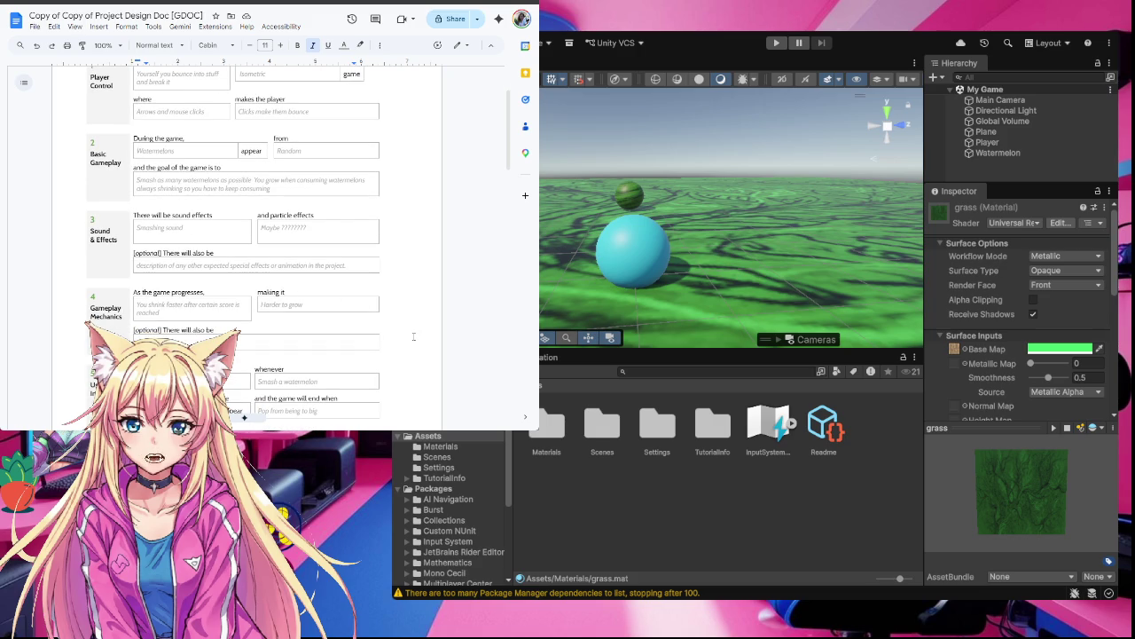
{"action": "scroll", "coordinate": [413, 336], "scroll_direction": "down", "scroll_amount": 7}
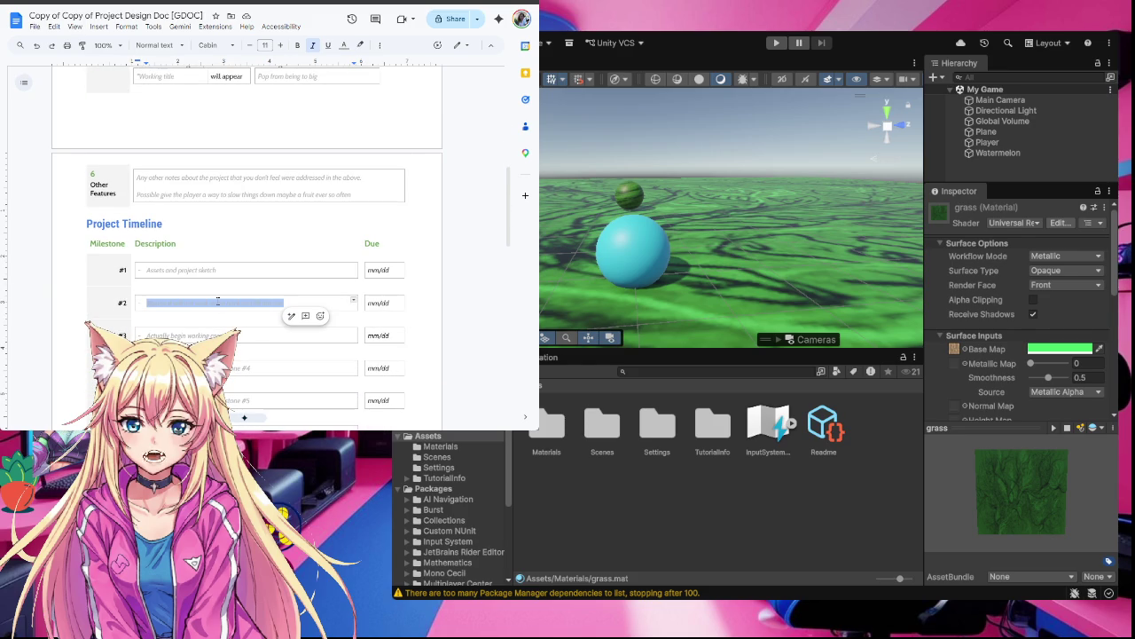
{"action": "type", "text": "me"}
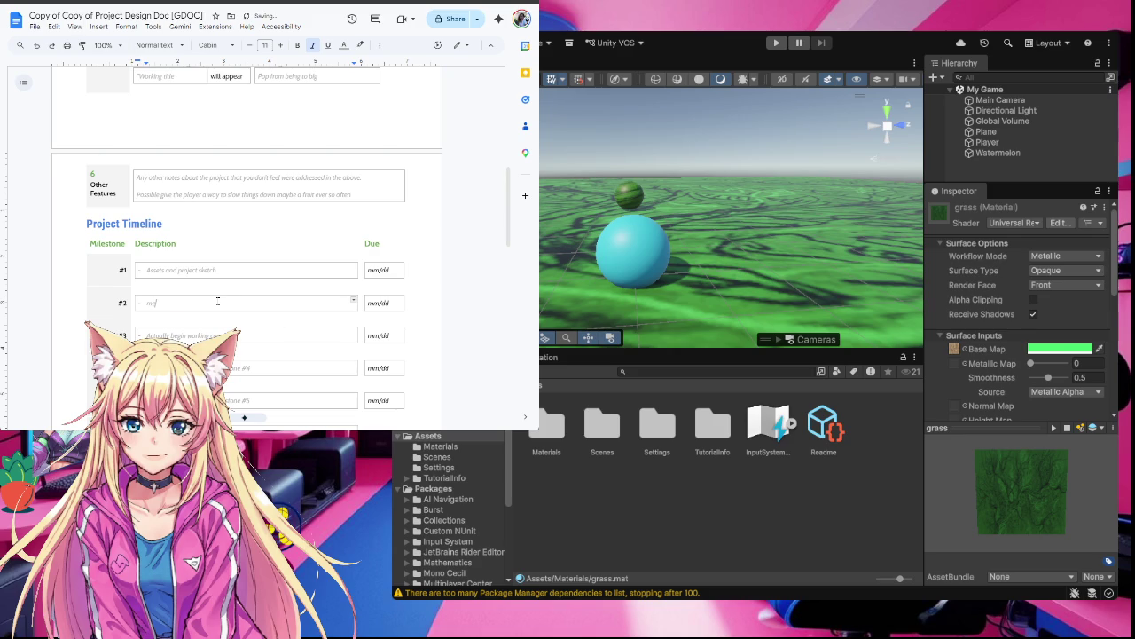
{"action": "type", "text": "chanics and g"}
{"action": "type", "text": "etting code w"}
{"action": "type", "text": "orking"}
{"action": "left_click", "coordinate": [237, 336]}
{"action": "left_click", "coordinate": [216, 272]}
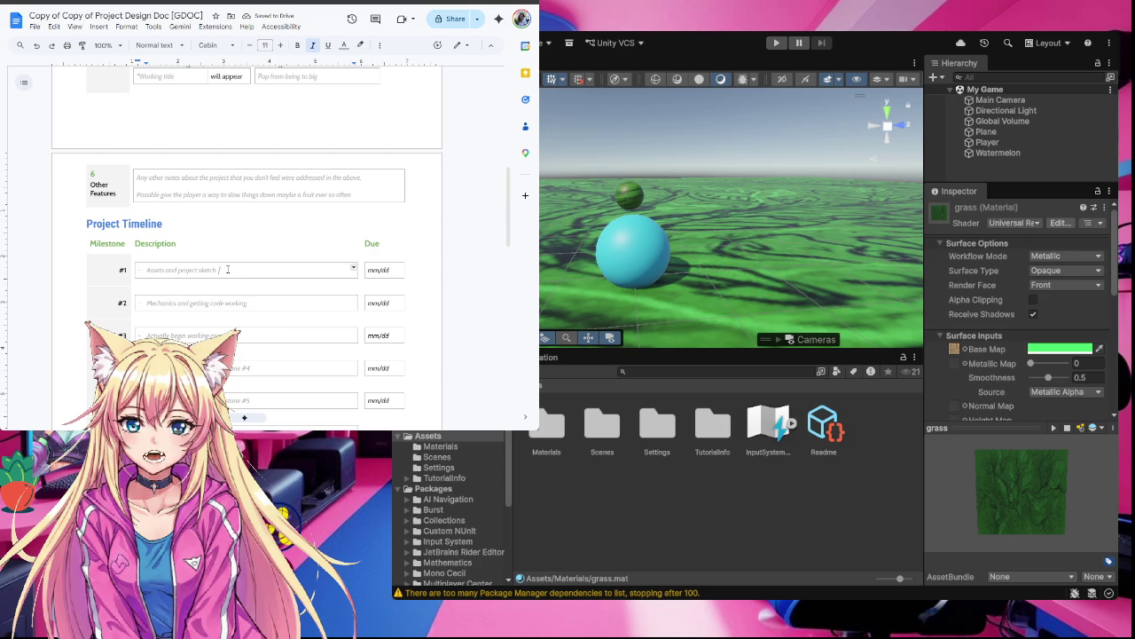
Replace milestone #3's placeholder with 'More code most likely with some aesthetics', fixing the spelling
{"action": "triple_click", "coordinate": [253, 338]}
{"action": "left_click", "coordinate": [254, 335]}
{"action": "left_click_drag", "start_coordinate": [233, 334], "coordinate": [145, 335]}
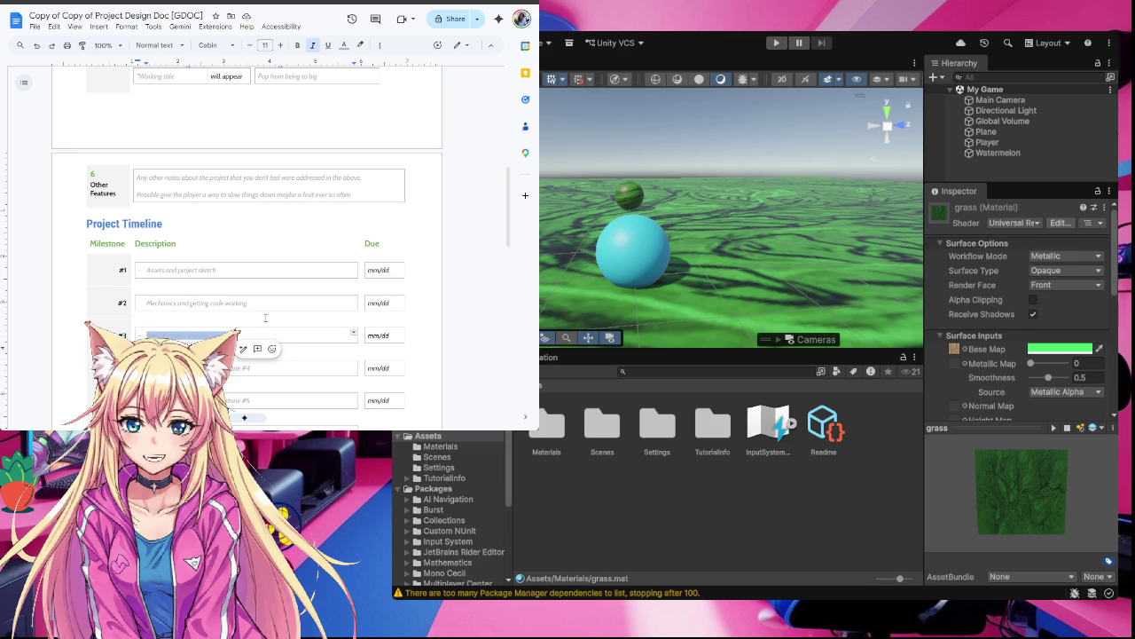
{"action": "scroll", "coordinate": [264, 328], "scroll_direction": "down", "scroll_amount": 1}
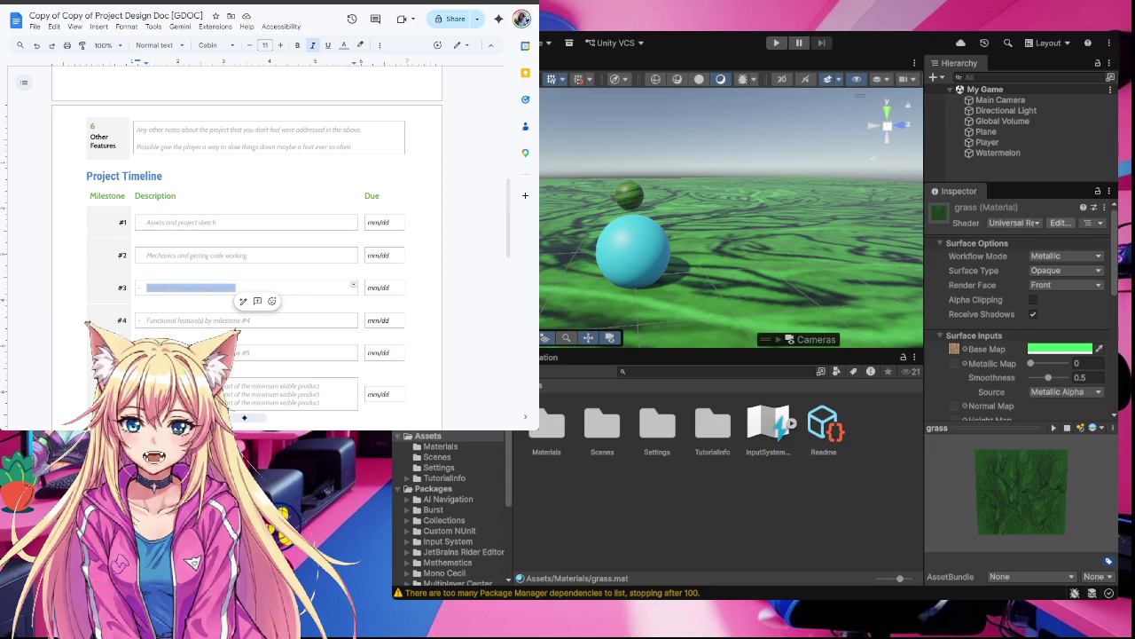
{"action": "scroll", "coordinate": [332, 346], "scroll_direction": "down", "scroll_amount": 1}
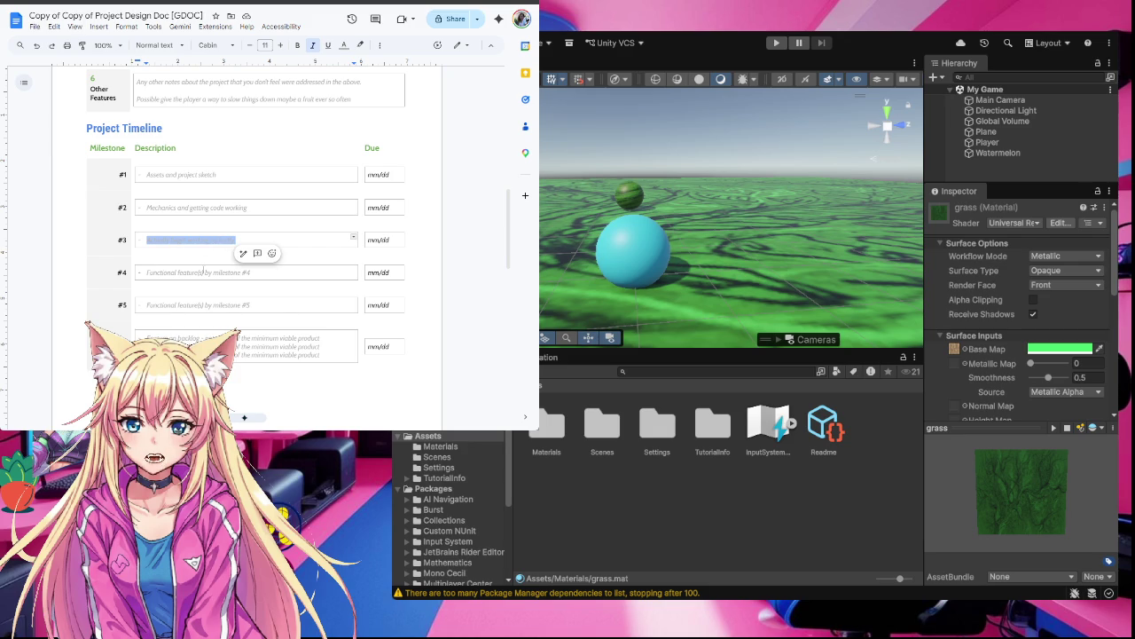
{"action": "type", "text": "more code m"}
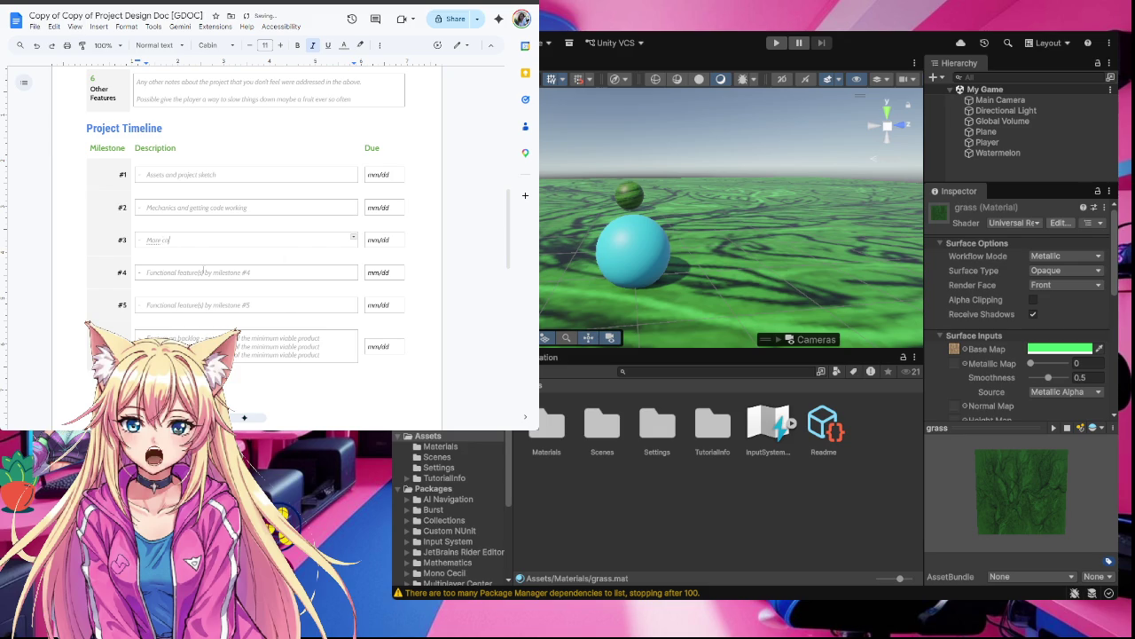
{"action": "type", "text": "ost likely w"}
{"action": "type", "text": "ith s"}
{"action": "type", "text": "ome"}
{"action": "type", "text": " of"}
{"action": "type", "text": "s"}
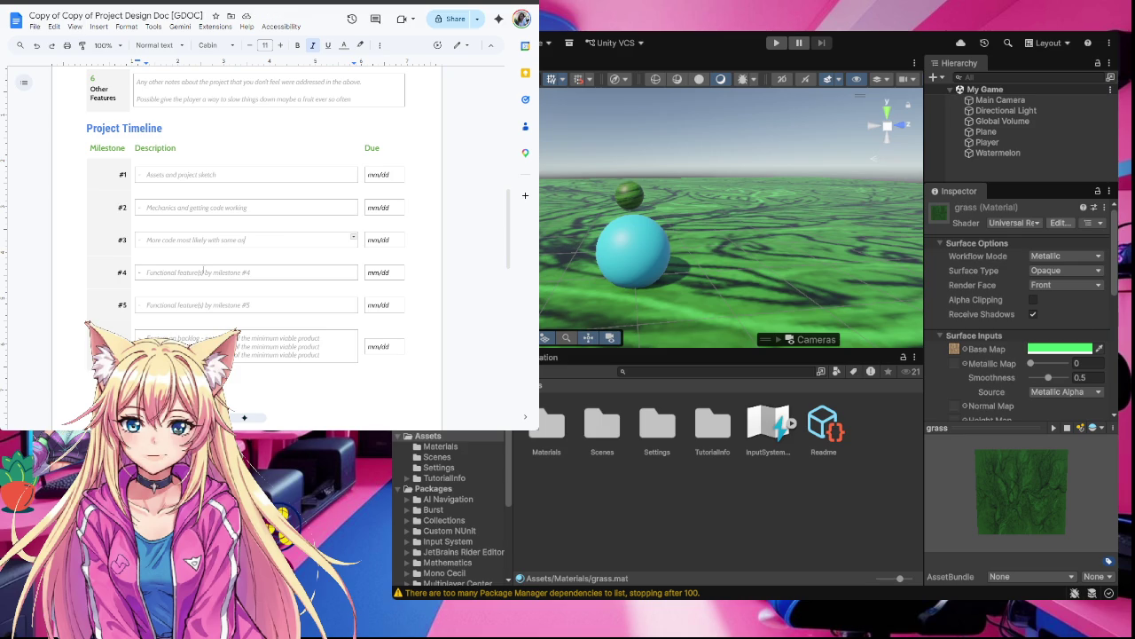
{"action": "type", "text": "tetics."}
{"action": "right_click", "coordinate": [247, 240]}
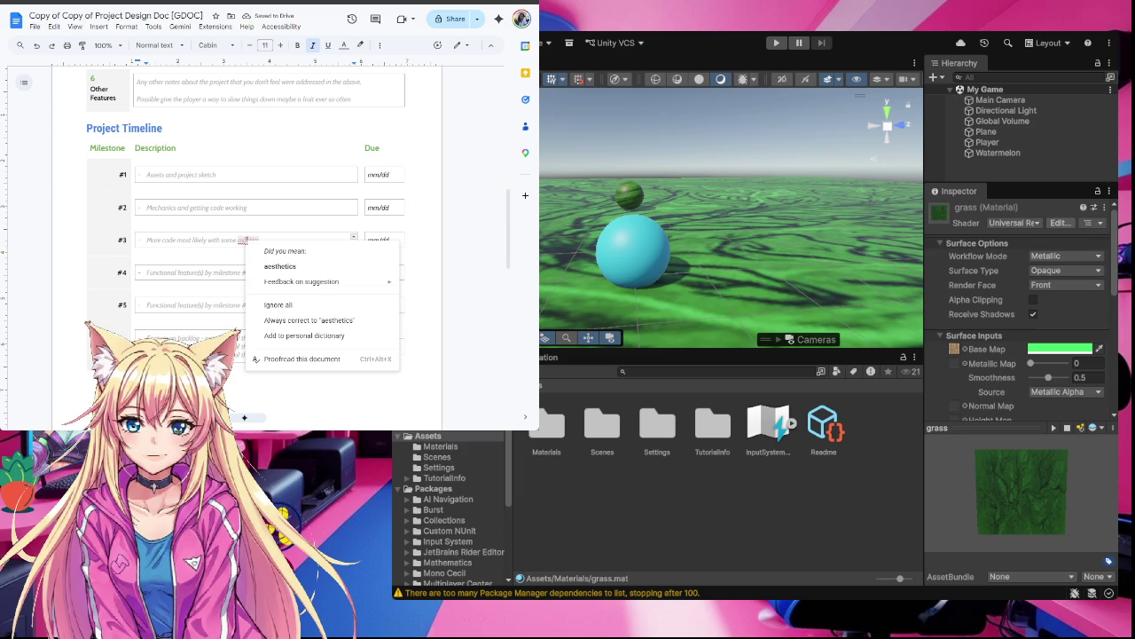
{"action": "left_click", "coordinate": [285, 268]}
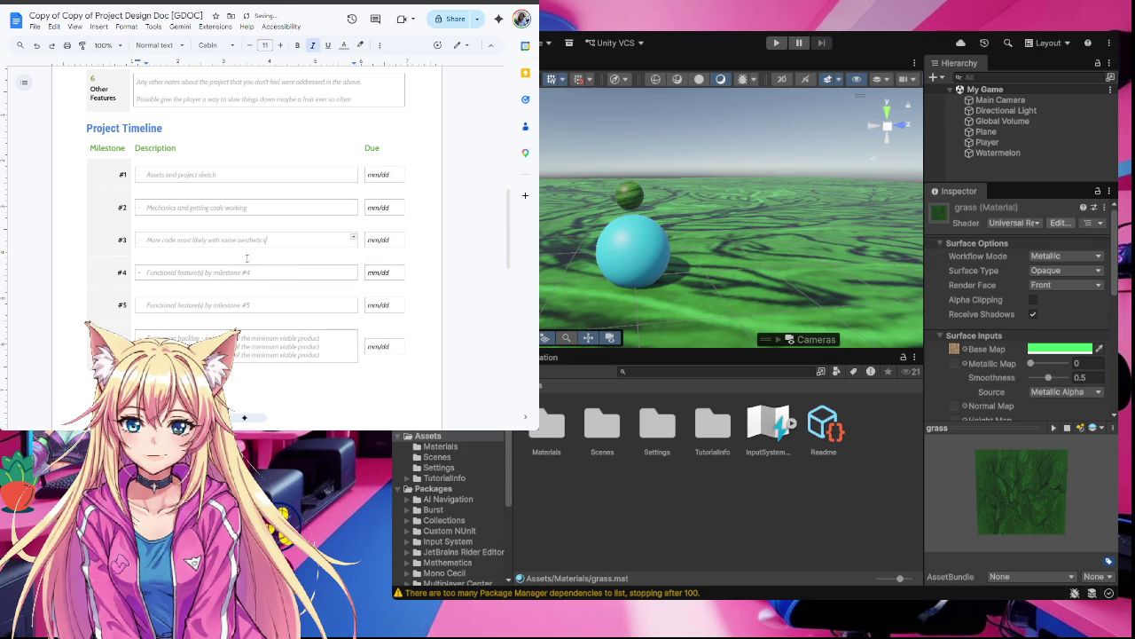
{"action": "left_click", "coordinate": [256, 272]}
Append 'finalizing game play' to milestone #1, correcting the misspelling via suggestions
{"action": "left_click", "coordinate": [249, 174]}
{"action": "type", "text": "fina"}
{"action": "type", "text": "ze) g"}
{"action": "type", "text": "ame play)"}
{"action": "right_click", "coordinate": [240, 175]}
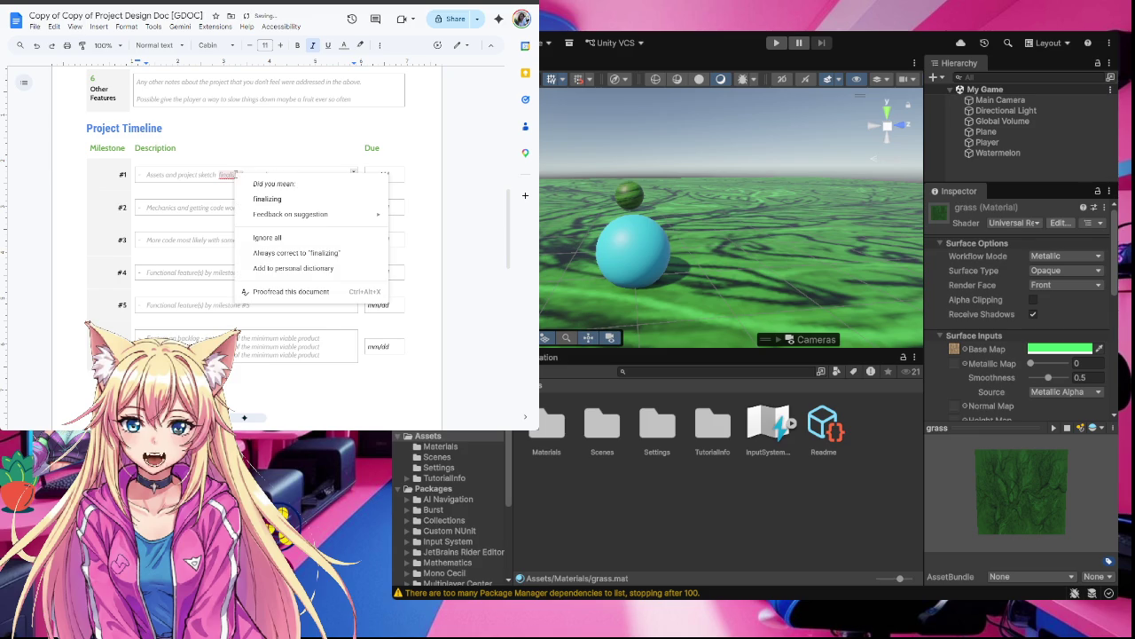
{"action": "left_click", "coordinate": [257, 196]}
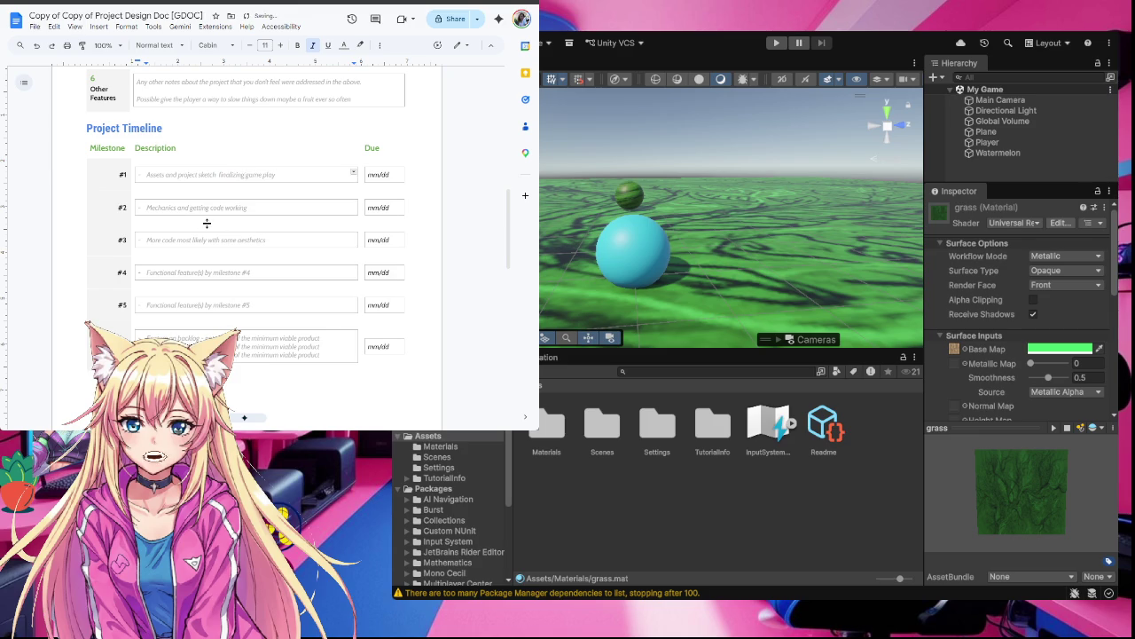
{"action": "scroll", "coordinate": [224, 223], "scroll_direction": "down", "scroll_amount": 1}
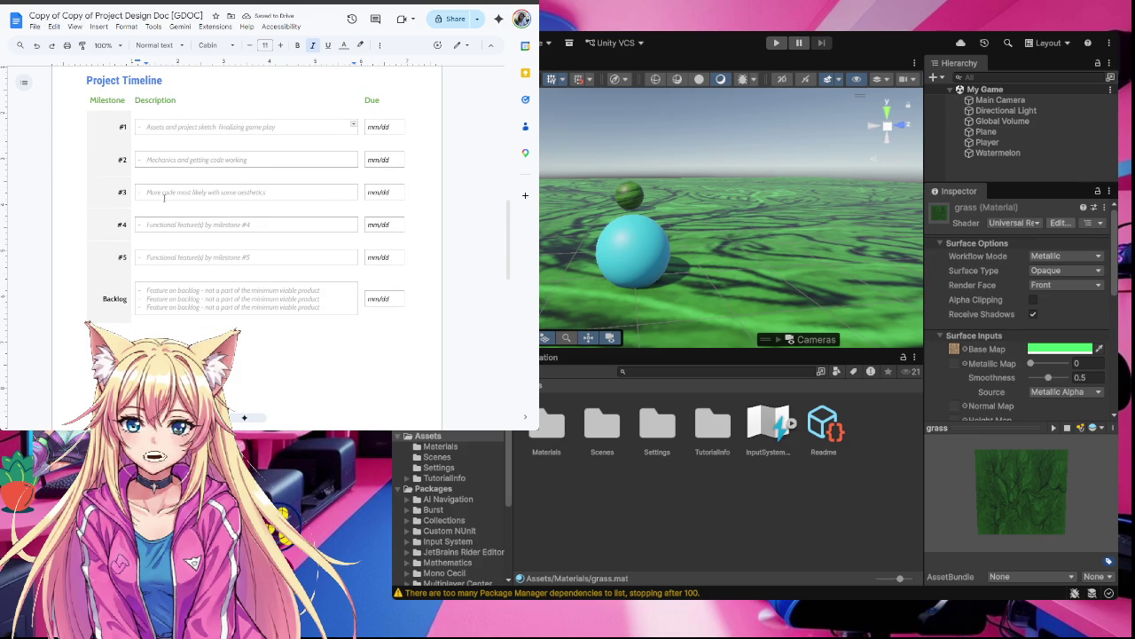
{"action": "triple_click", "coordinate": [231, 224]}
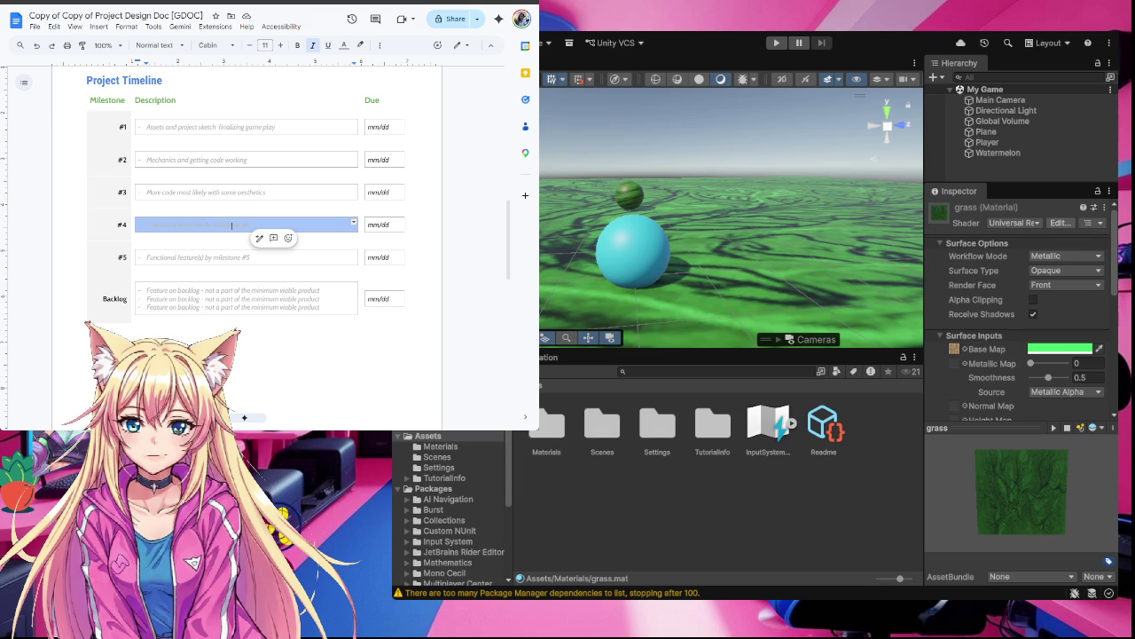
Replace milestone #4's placeholder so it reads 'UI sounds particles.... Score'
{"action": "left_click", "coordinate": [251, 225]}
{"action": "left_click_drag", "start_coordinate": [251, 225], "coordinate": [146, 230]}
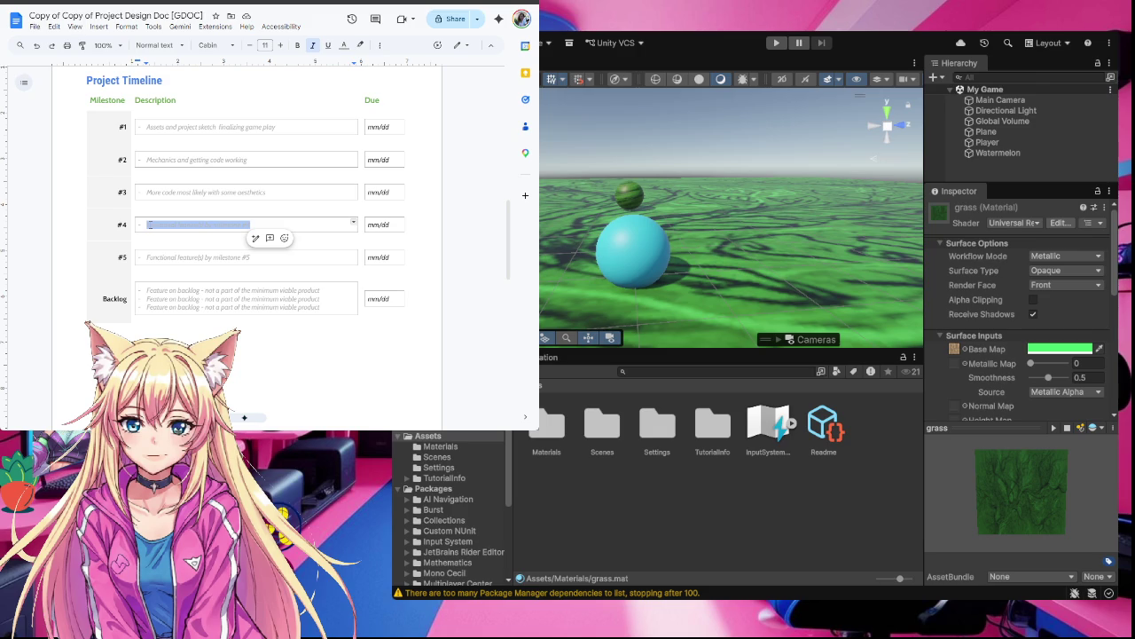
{"action": "key", "text": "BackSpace"}
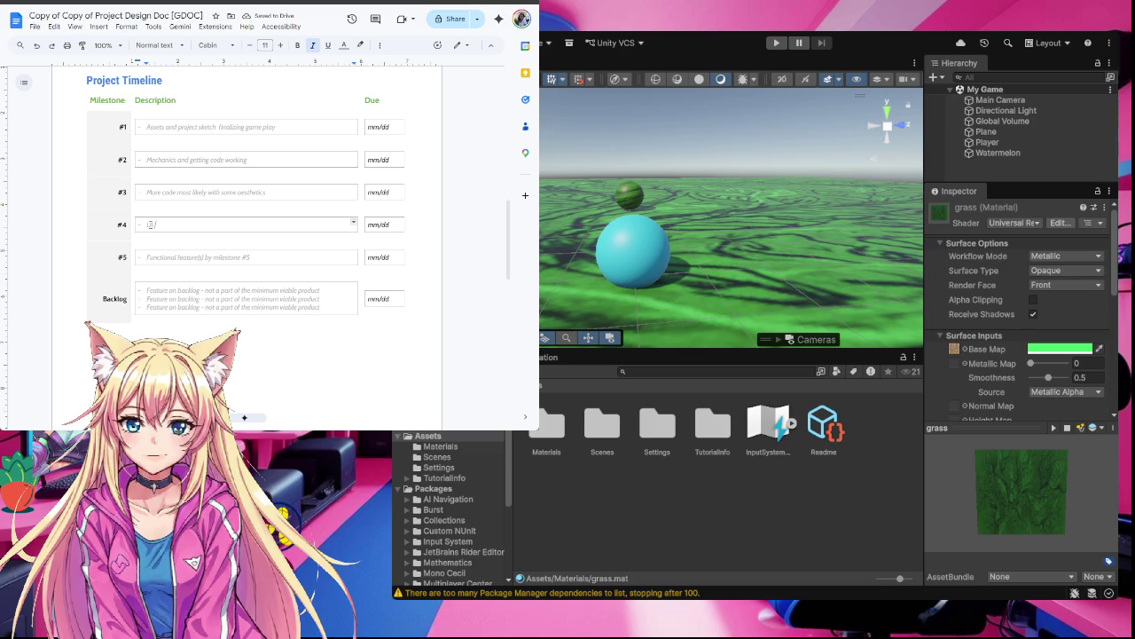
{"action": "type", "text": "sounds"}
{"action": "type", "text": " particles"}
{"action": "type", "text": " more"}
{"action": "key", "text": "BackSpace"}
{"action": "key", "text": "BackSpace"}
{"action": "key", "text": "BackSpace"}
{"action": "type", "text": ".."}
{"action": "triple_click", "coordinate": [161, 258]}
{"action": "left_click", "coordinate": [196, 258]}
{"action": "left_click", "coordinate": [238, 225]}
{"action": "type", "text": "."}
{"action": "type", "text": "score"}
Replace milestone #5's placeholder with 'Polish finish be proud'
{"action": "triple_click", "coordinate": [237, 260]}
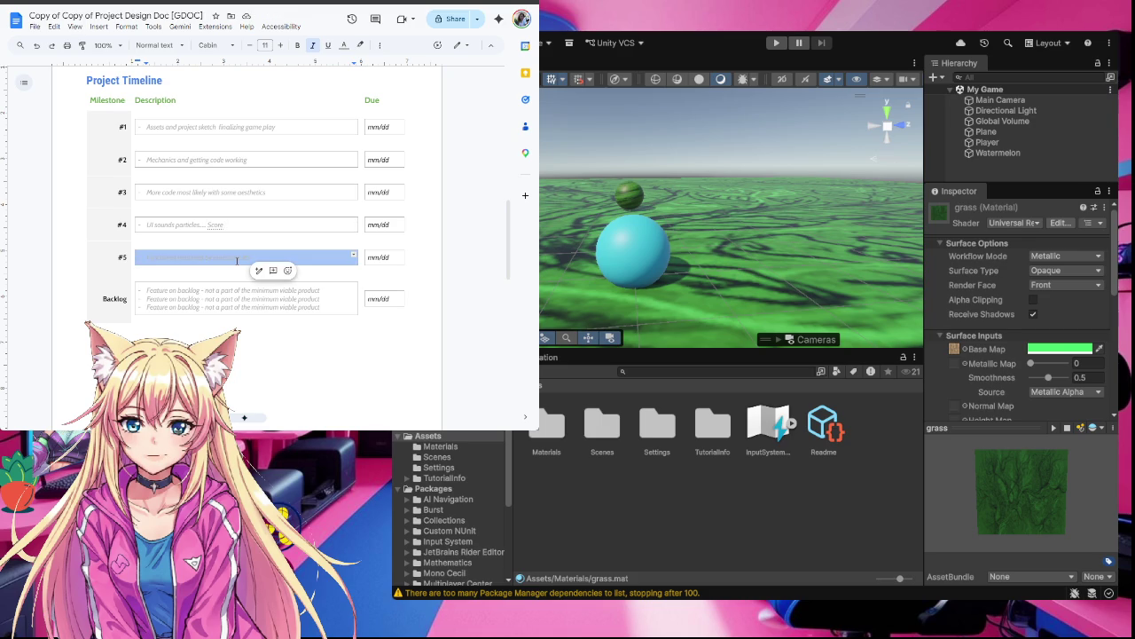
{"action": "type", "text": "ad"}
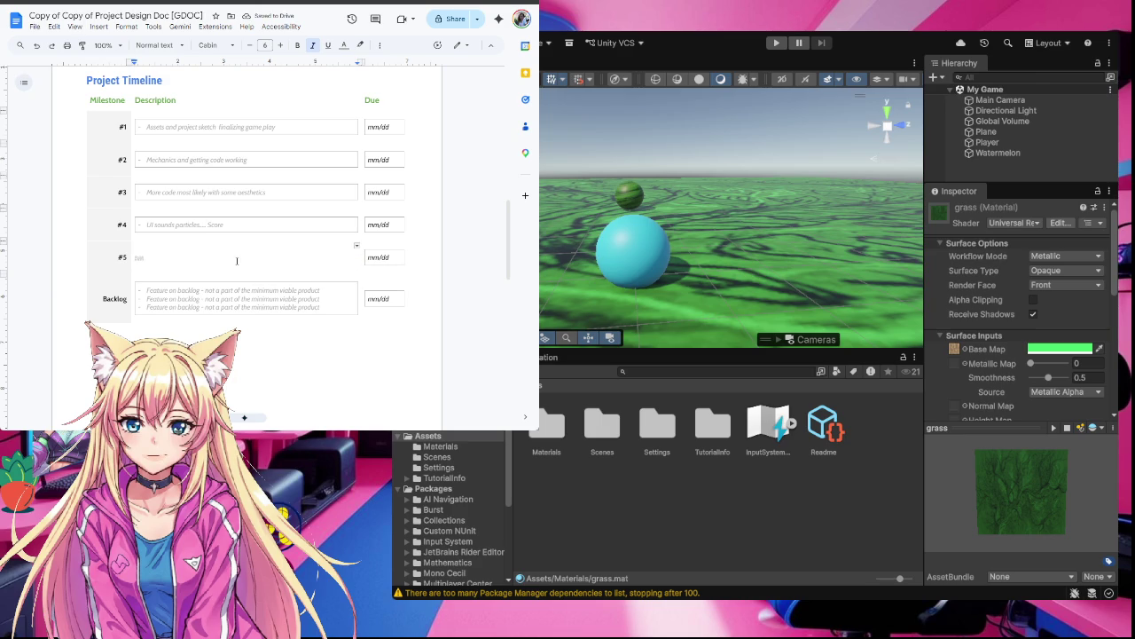
{"action": "key", "text": "ctrl+z"}
{"action": "left_click", "coordinate": [237, 259]}
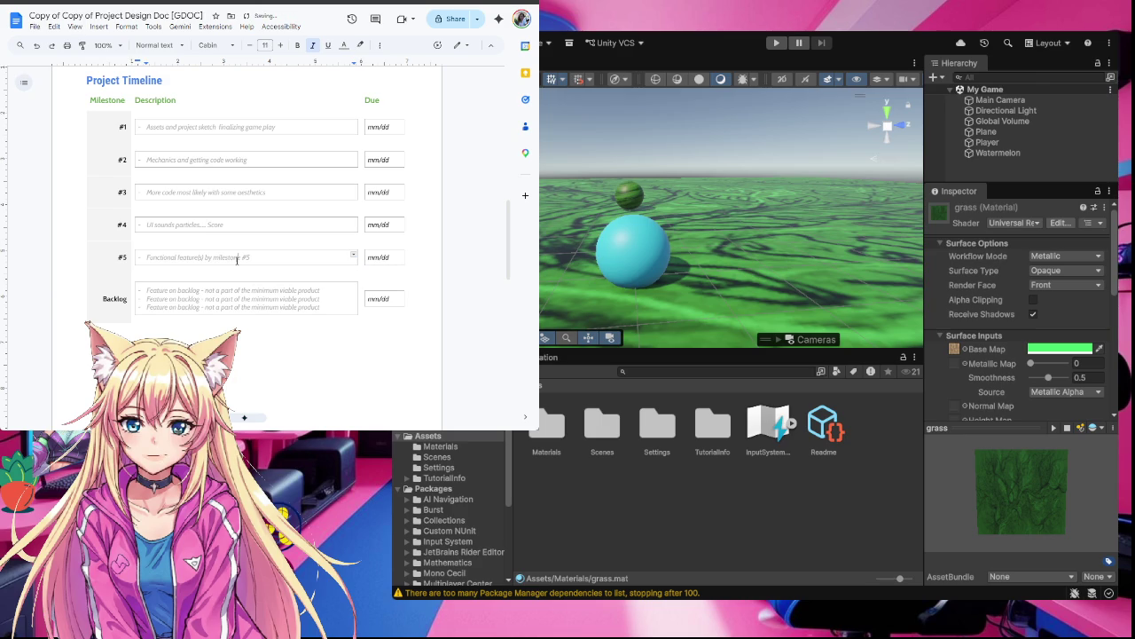
{"action": "left_click_drag", "start_coordinate": [249, 257], "coordinate": [145, 257]}
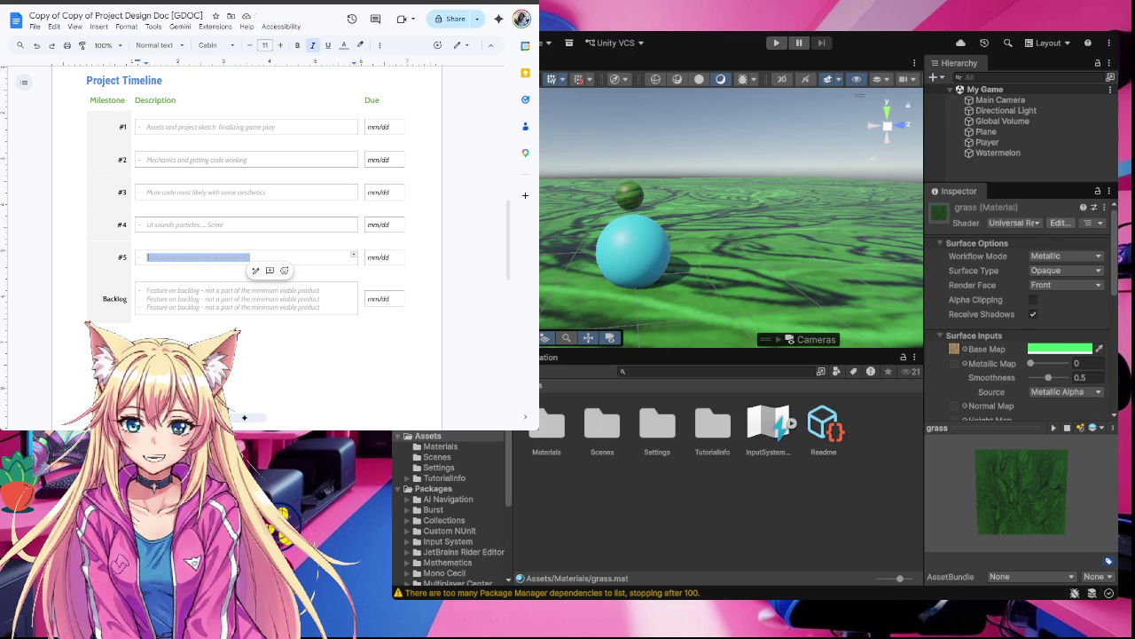
{"action": "type", "text": "Polish"}
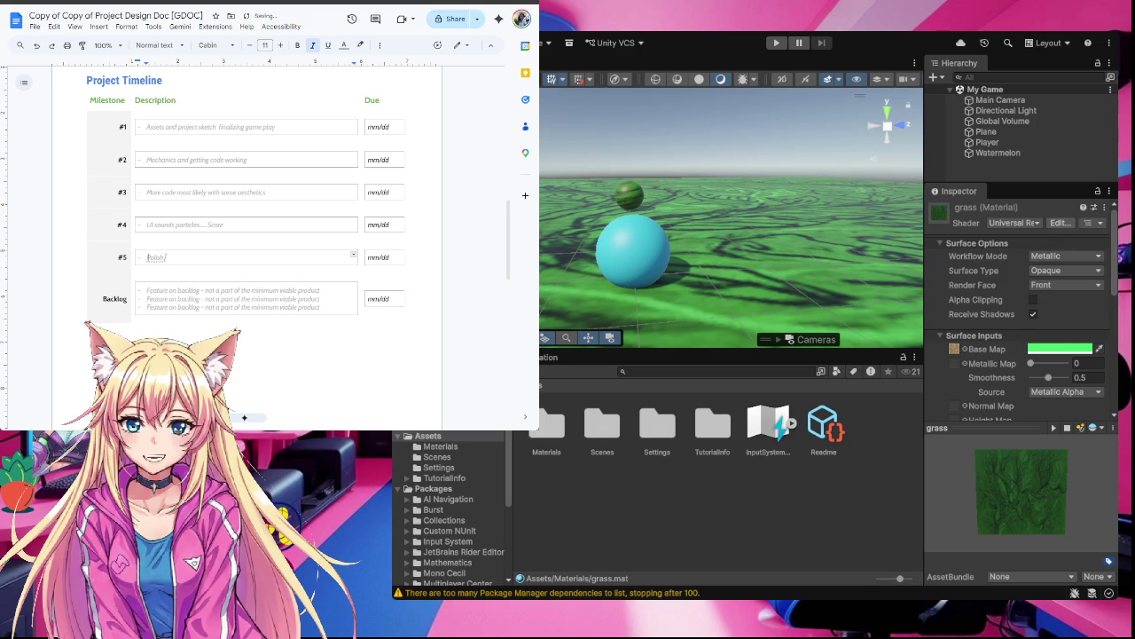
{"action": "type", "text": " finish"}
{"action": "type", "text": " be pro"}
{"action": "type", "text": "ud"}
{"action": "left_click", "coordinate": [380, 126]}
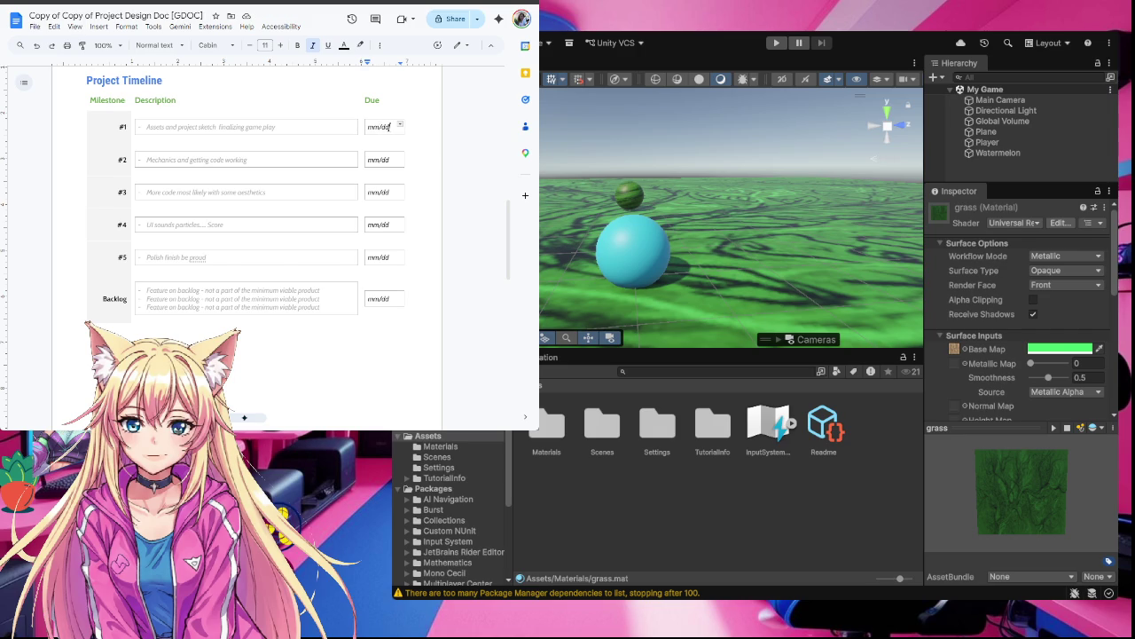
Set due dates 04/29, 04/30 and 05/01 for milestones #1 to #3
{"action": "key", "text": "BackSpace"}
{"action": "key", "text": "BackSpace"}
{"action": "key", "text": "BackSpace"}
{"action": "type", "text": "04/"}
{"action": "type", "text": "29"}
{"action": "key", "text": "Return"}
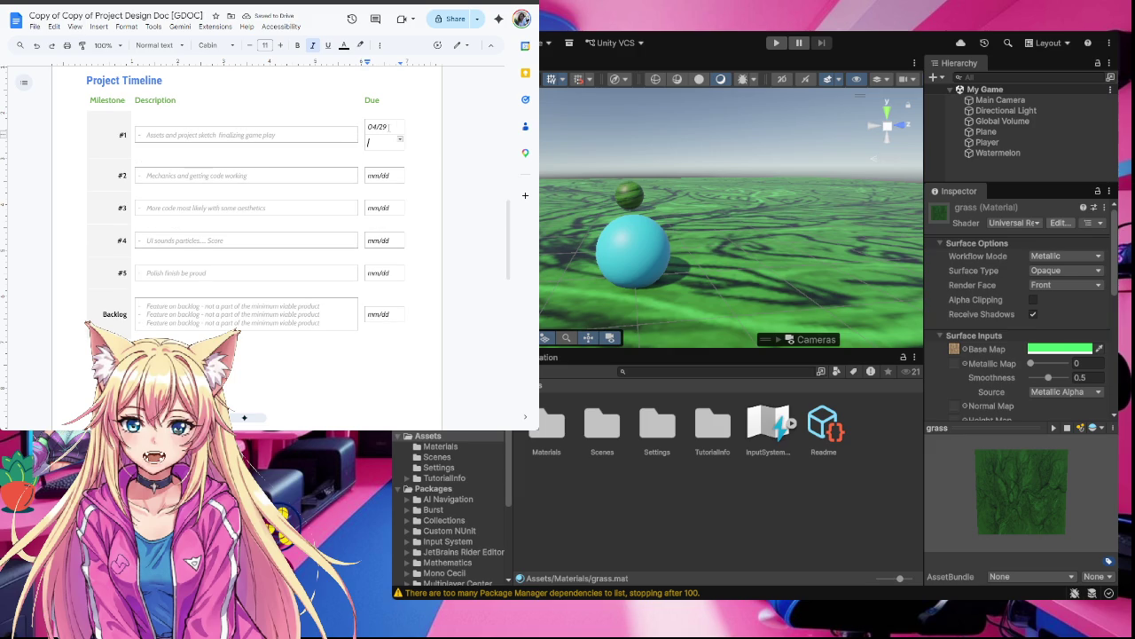
{"action": "key", "text": "BackSpace"}
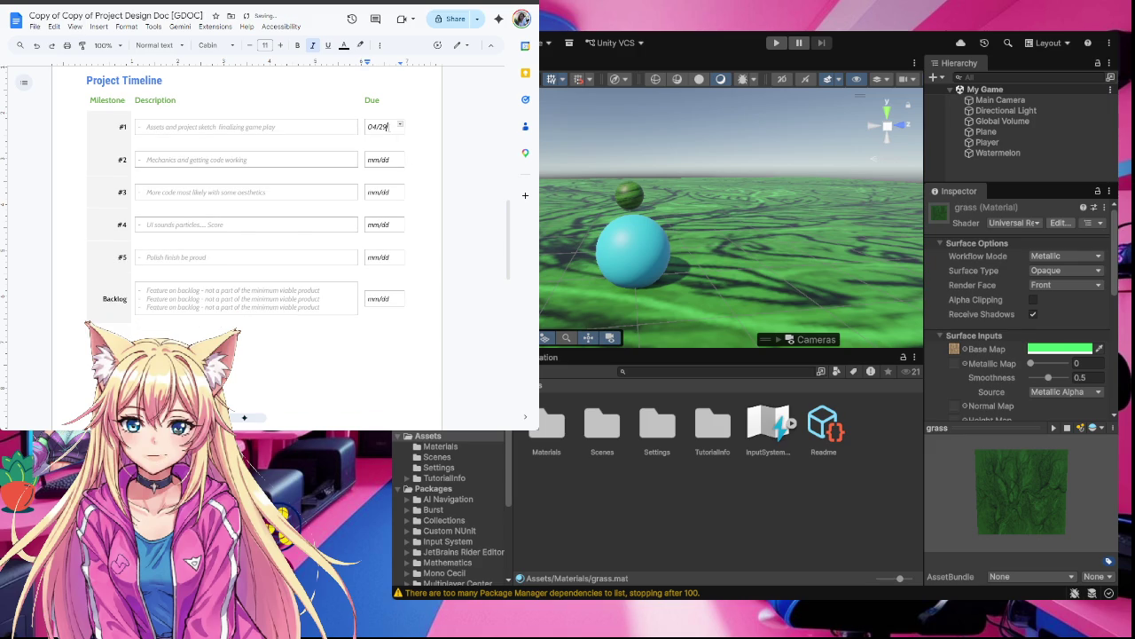
{"action": "left_click", "coordinate": [390, 160]}
{"action": "key", "text": "BackSpace"}
{"action": "key", "text": "BackSpace"}
{"action": "key", "text": "BackSpace"}
{"action": "type", "text": "04/"}
{"action": "type", "text": "30"}
{"action": "left_click", "coordinate": [391, 191]}
{"action": "key", "text": "BackSpace"}
{"action": "key", "text": "BackSpace"}
{"action": "key", "text": "BackSpace"}
{"action": "type", "text": "04/"}
{"action": "key", "text": "BackSpace"}
{"action": "key", "text": "BackSpace"}
{"action": "type", "text": "5/01"}
Set due dates 05/02 and 05/03 for milestones #4 and #5
{"action": "left_click", "coordinate": [387, 226]}
{"action": "type", "text": "05/"}
{"action": "key", "text": "BackSpace"}
{"action": "key", "text": "BackSpace"}
{"action": "type", "text": "/02"}
{"action": "left_click", "coordinate": [390, 257]}
{"action": "key", "text": "BackSpace"}
{"action": "key", "text": "BackSpace"}
{"action": "key", "text": "BackSpace"}
{"action": "type", "text": "05/03"}
{"action": "key", "text": "Return"}
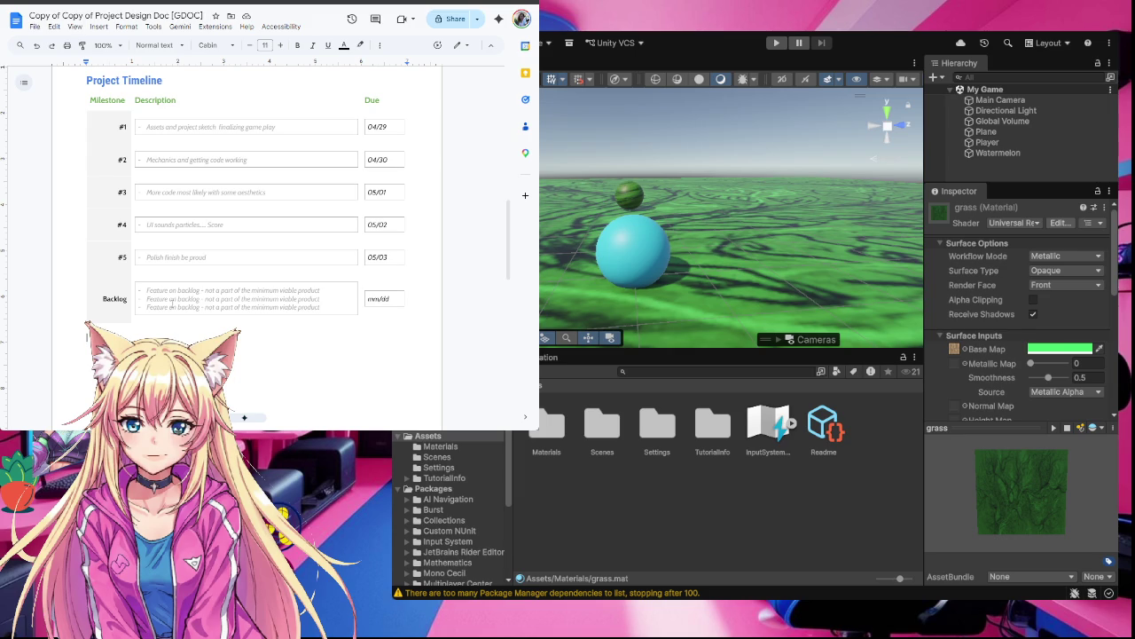
{"action": "scroll", "coordinate": [339, 382], "scroll_direction": "up", "scroll_amount": 3}
{"action": "scroll", "coordinate": [339, 382], "scroll_direction": "up", "scroll_amount": 10}
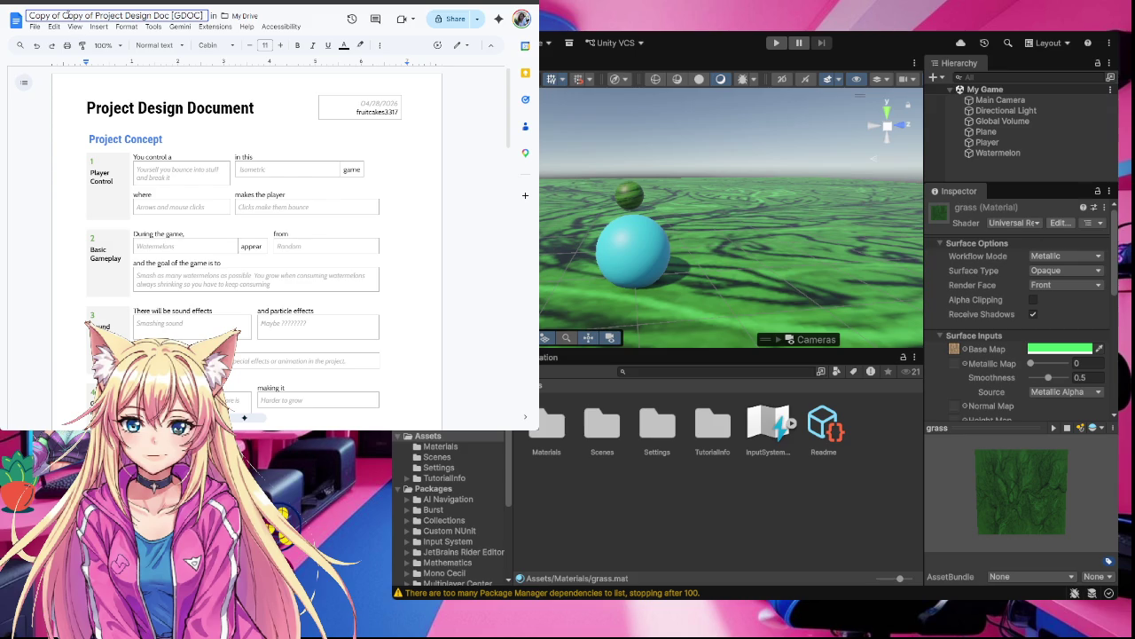
{"action": "scroll", "coordinate": [352, 256], "scroll_direction": "down", "scroll_amount": 2}
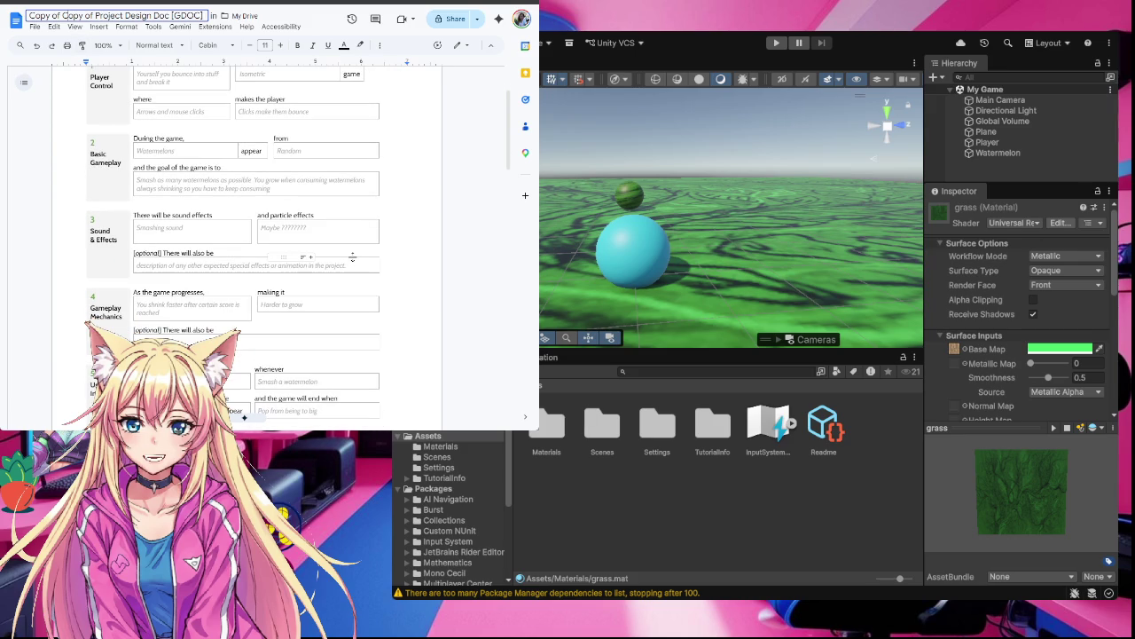
{"action": "scroll", "coordinate": [352, 256], "scroll_direction": "down", "scroll_amount": 1}
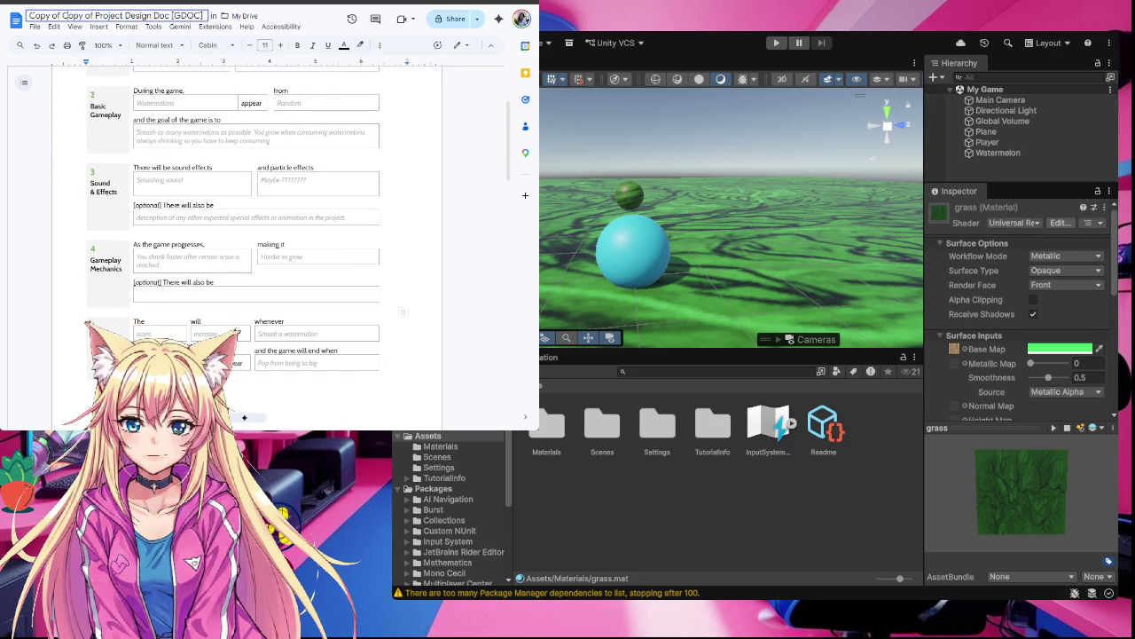
{"action": "key", "text": "Return"}
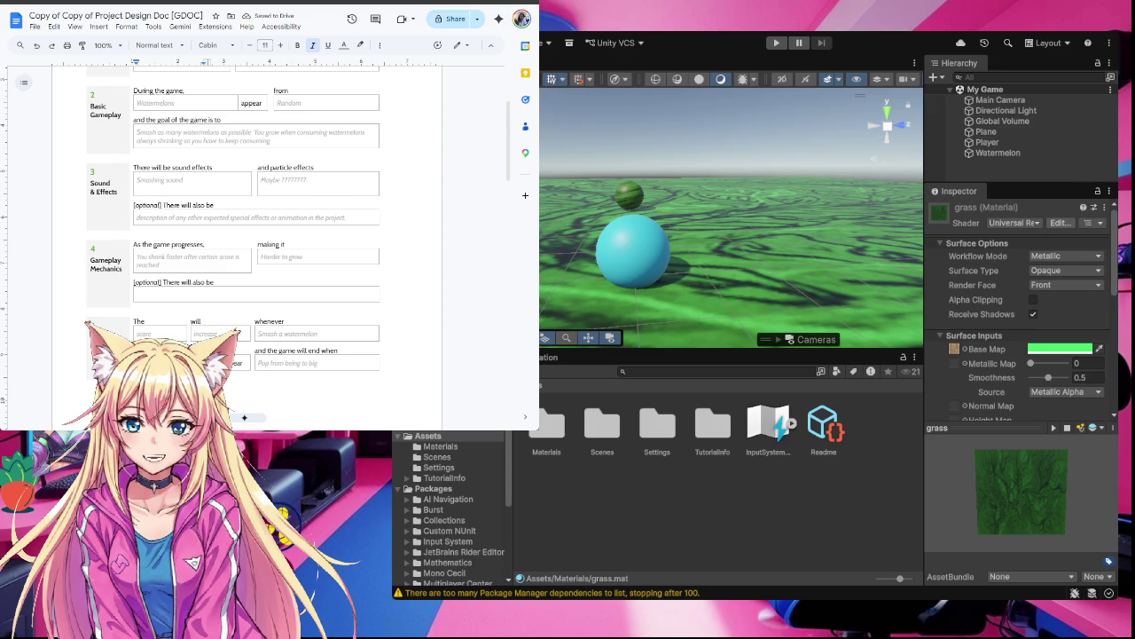
Replace the title's 'Copy of Copy of' prefix with 'Smashing Watermelons'
{"action": "left_click", "coordinate": [82, 15]}
{"action": "left_click_drag", "start_coordinate": [93, 15], "coordinate": [27, 15]}
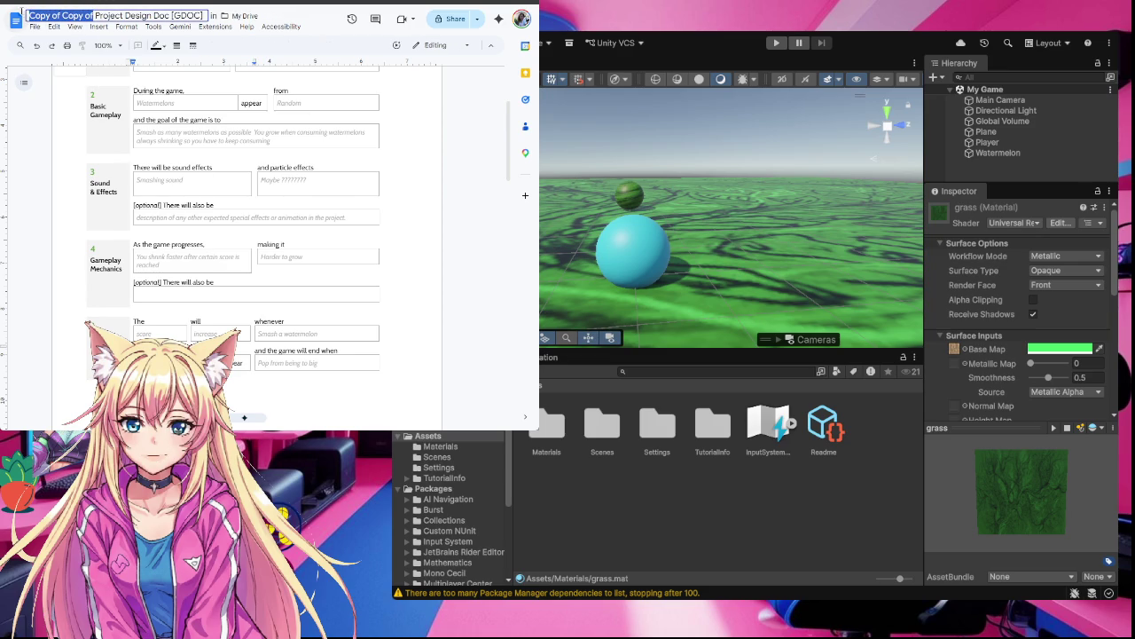
{"action": "type", "text": "Smashing"}
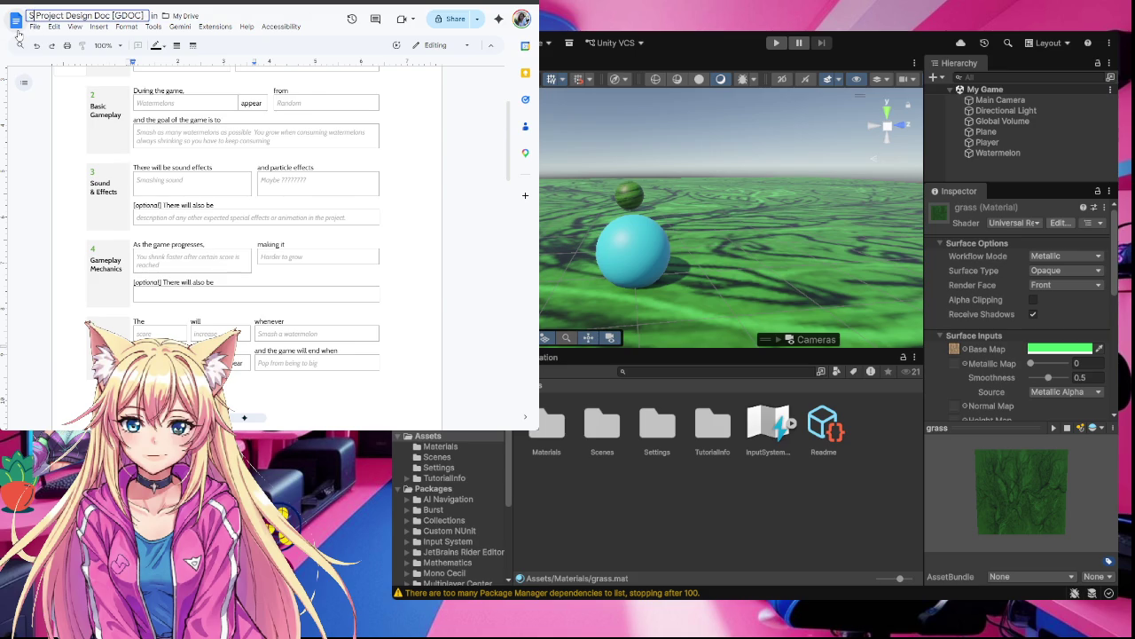
{"action": "type", "text": " Waterm"}
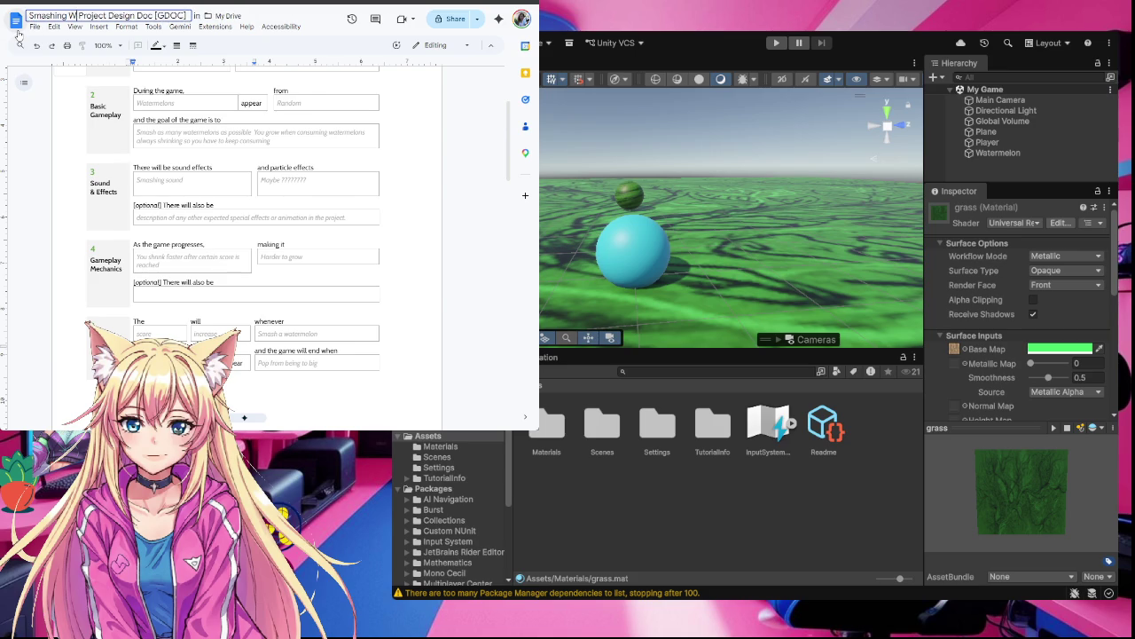
{"action": "type", "text": "elons"}
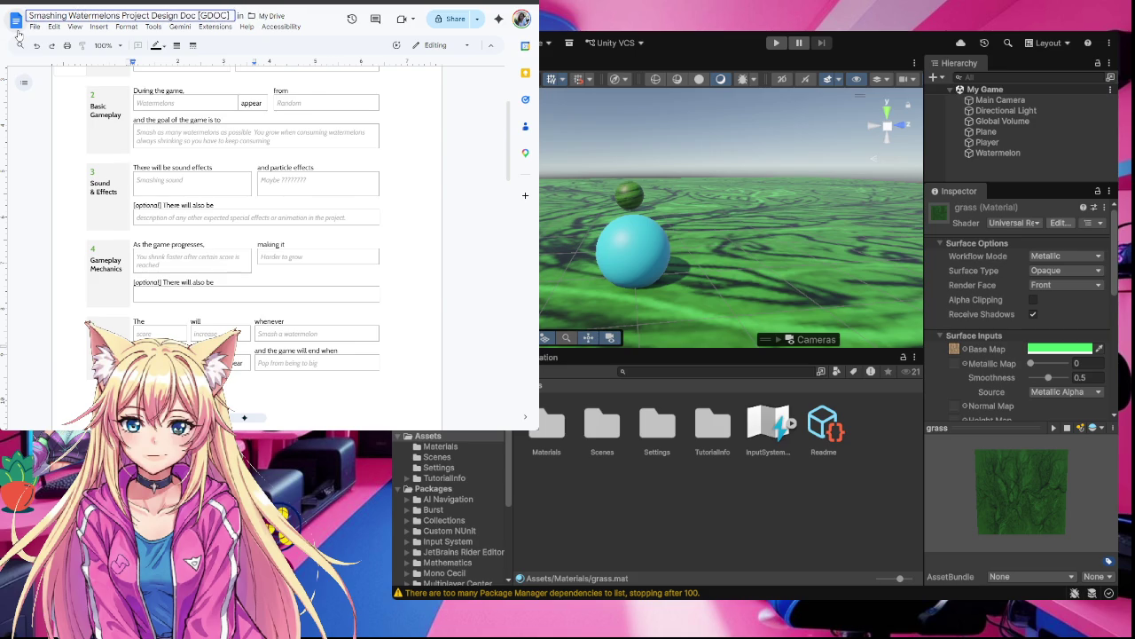
{"action": "left_click", "coordinate": [415, 286]}
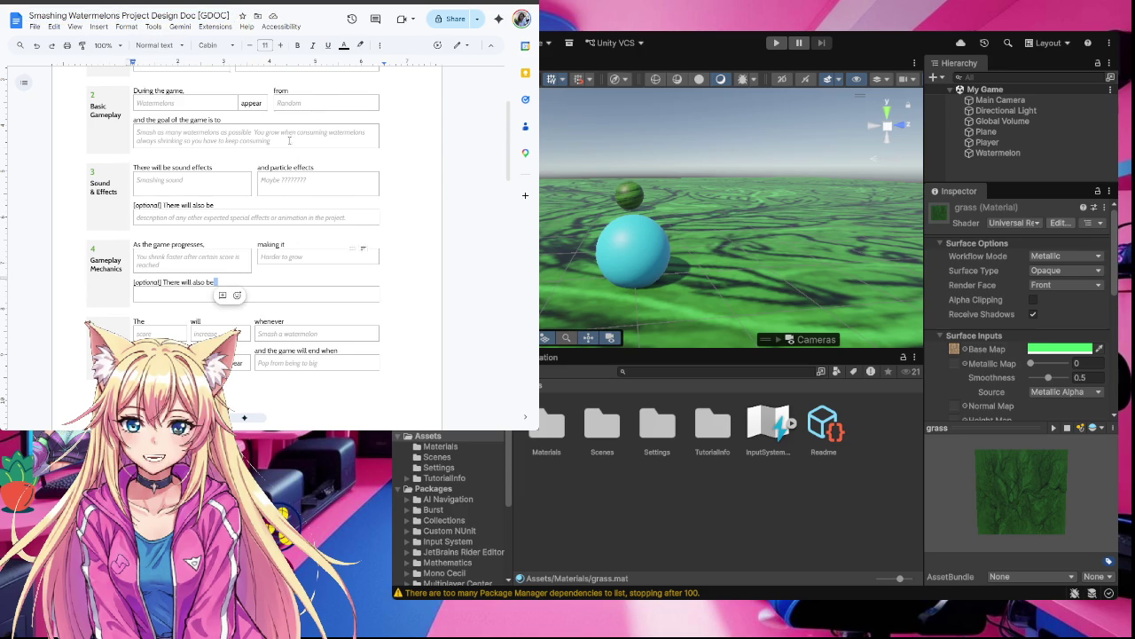
{"action": "key", "text": "alt+Tab"}
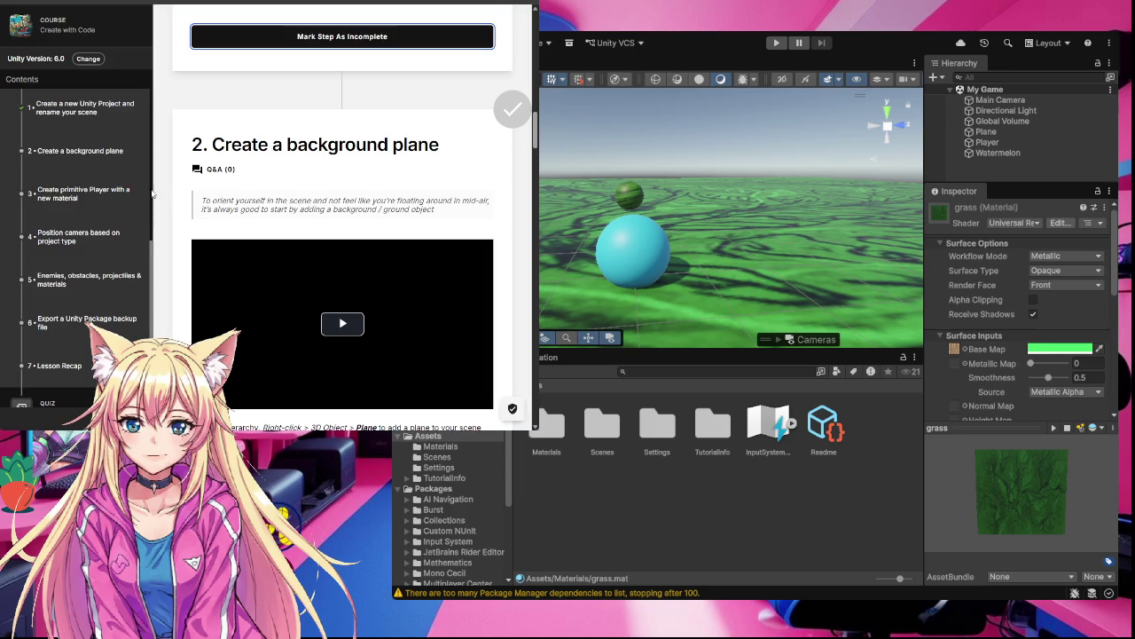
Scroll the Unit 2 Lab page down to step 3, 'Create primitive Player with new material'
{"action": "scroll", "coordinate": [70, 337], "scroll_direction": "down", "scroll_amount": 5}
{"action": "scroll", "coordinate": [320, 284], "scroll_direction": "up", "scroll_amount": 10}
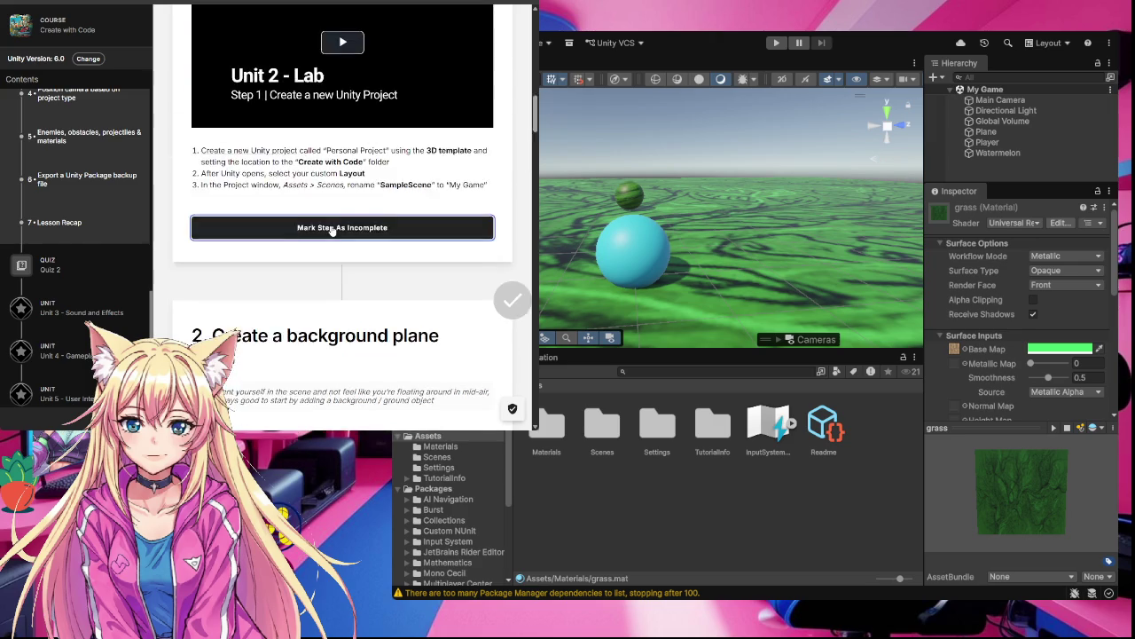
{"action": "scroll", "coordinate": [332, 231], "scroll_direction": "down", "scroll_amount": 5}
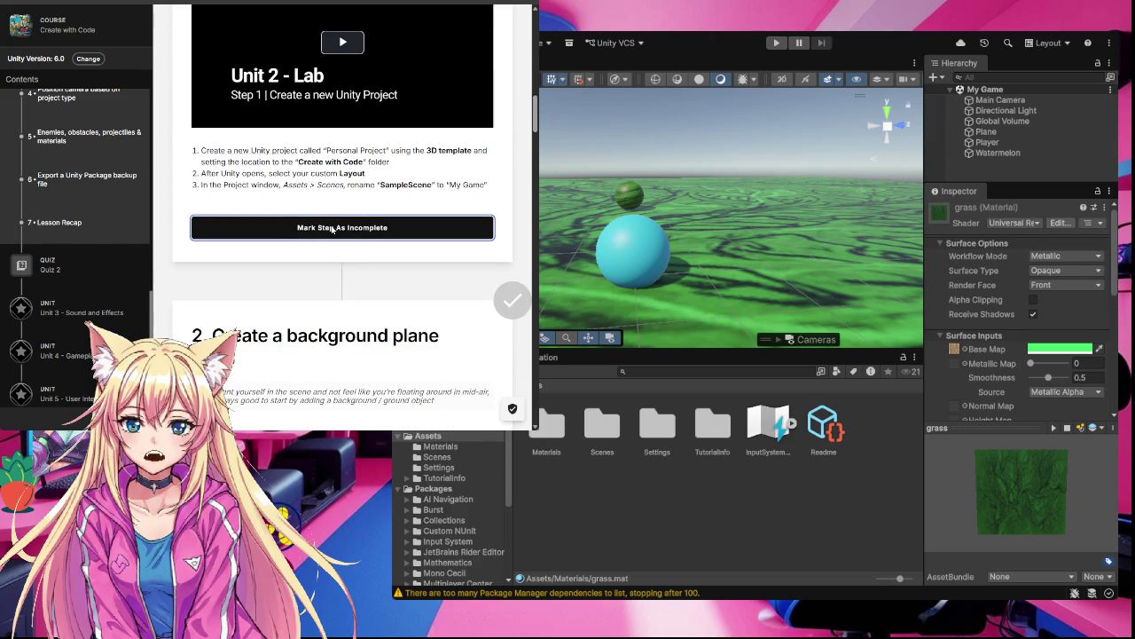
{"action": "scroll", "coordinate": [351, 204], "scroll_direction": "down", "scroll_amount": 10}
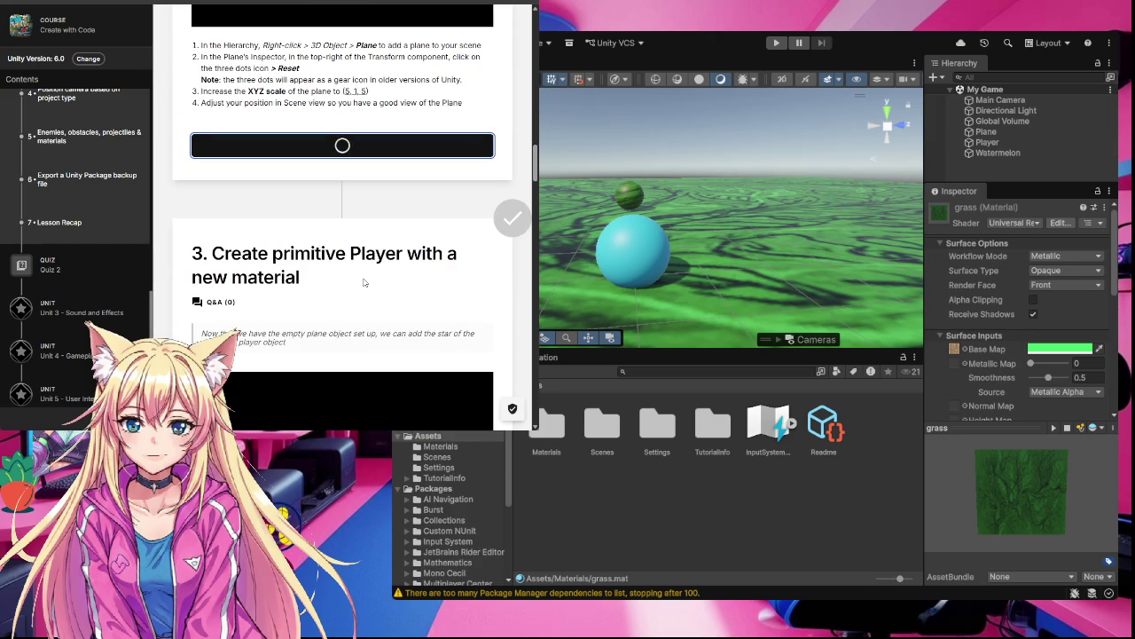
{"action": "scroll", "coordinate": [363, 277], "scroll_direction": "down", "scroll_amount": 5}
{"action": "scroll", "coordinate": [363, 282], "scroll_direction": "down", "scroll_amount": 9}
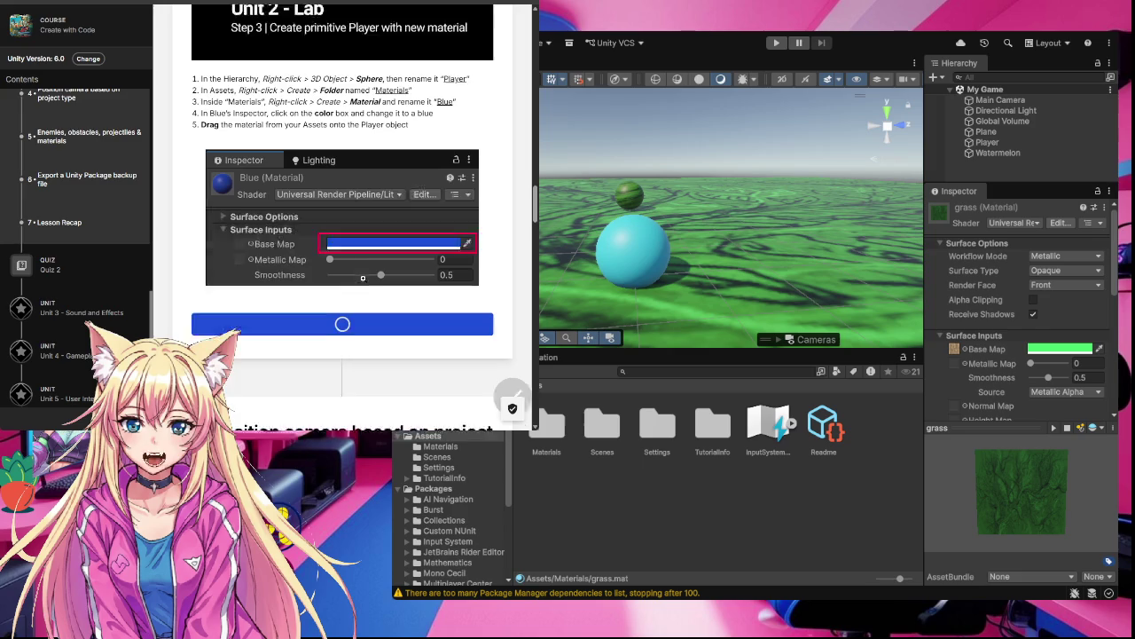